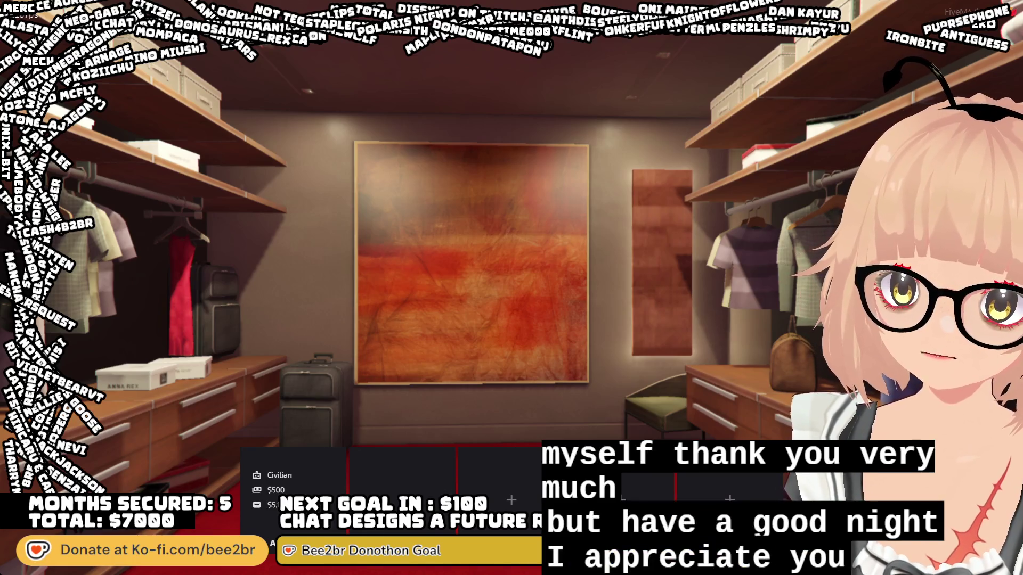
# - Leave the wardrobe screen and confirm spawning at the Last Location
pyautogui.click(255, 463)
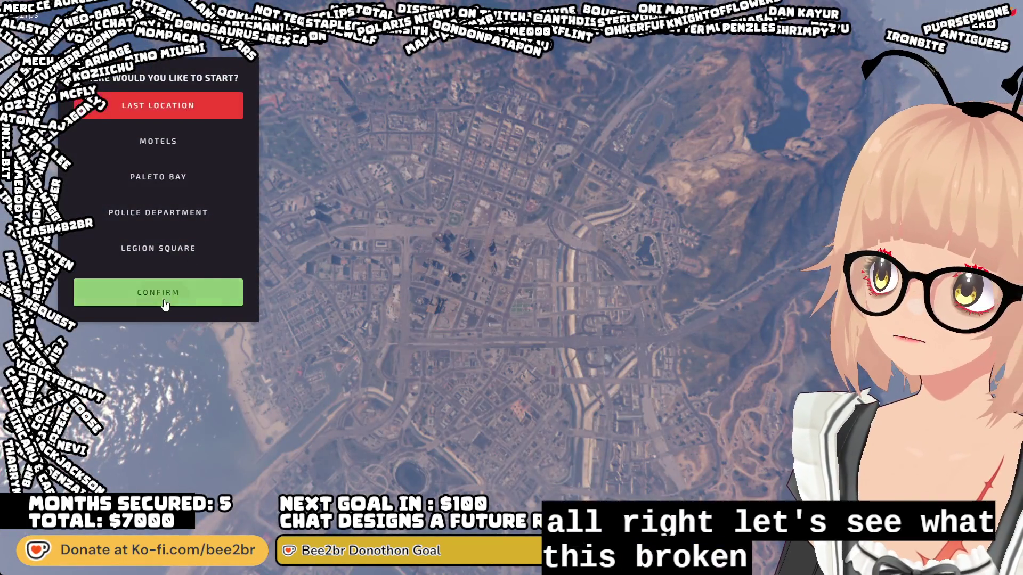
pyautogui.click(160, 292)
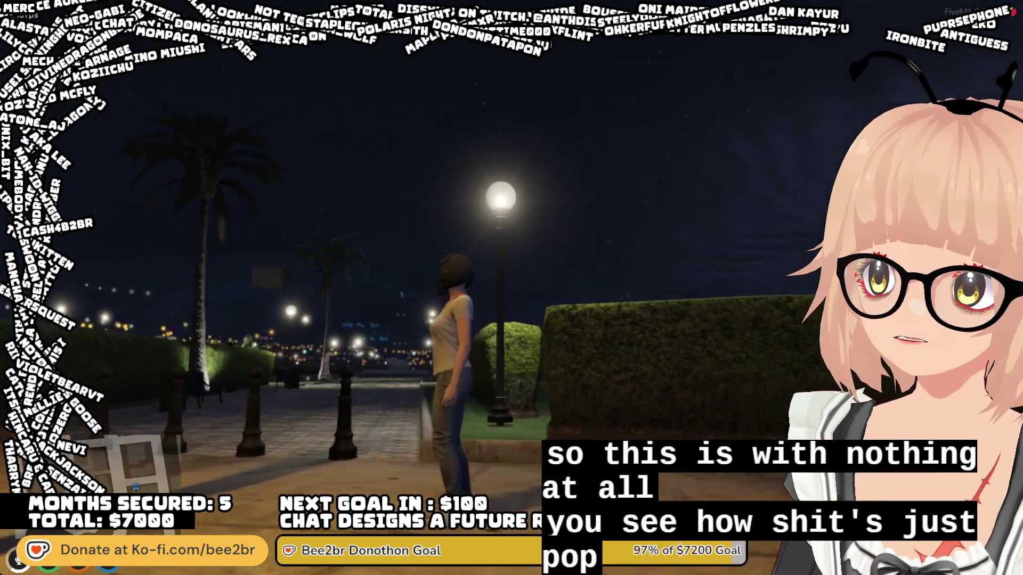
# - Walk the character down the sidewalk and sprint across the road toward the shop
pyautogui.press('w')
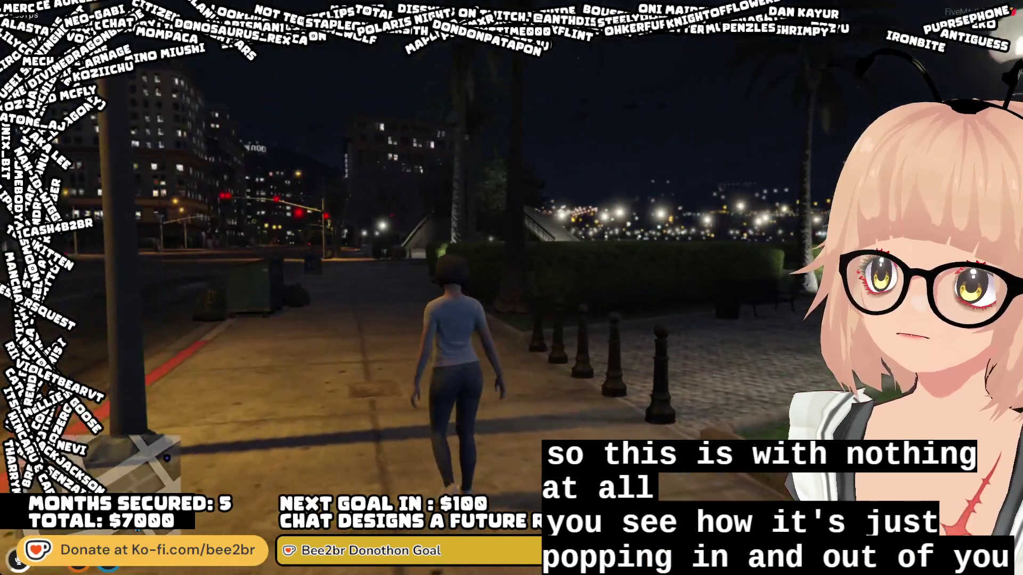
pyautogui.press('shift')
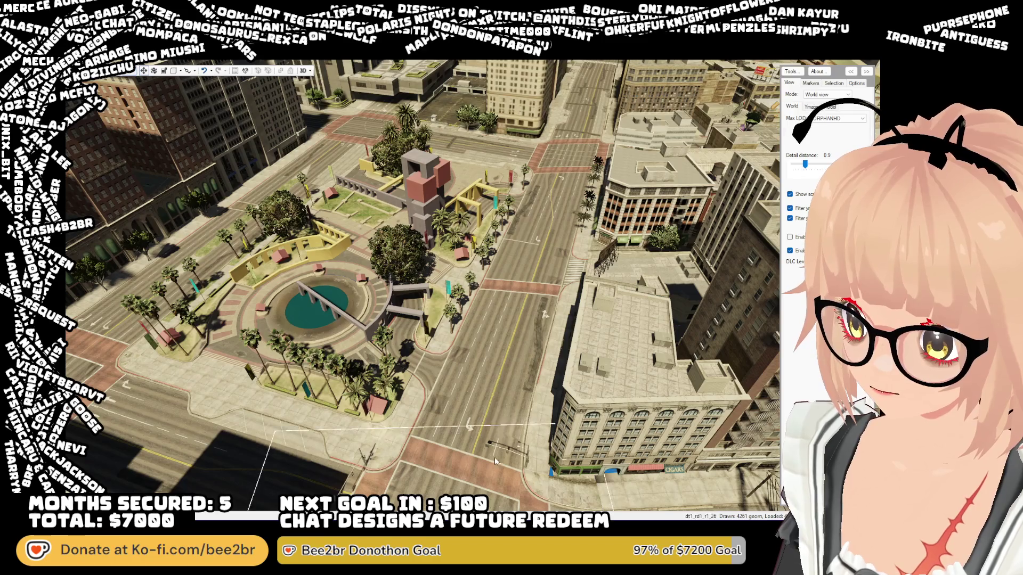
# - Pan and zoom the camera over downtown until Legion Square is centred in view
pyautogui.press('d')
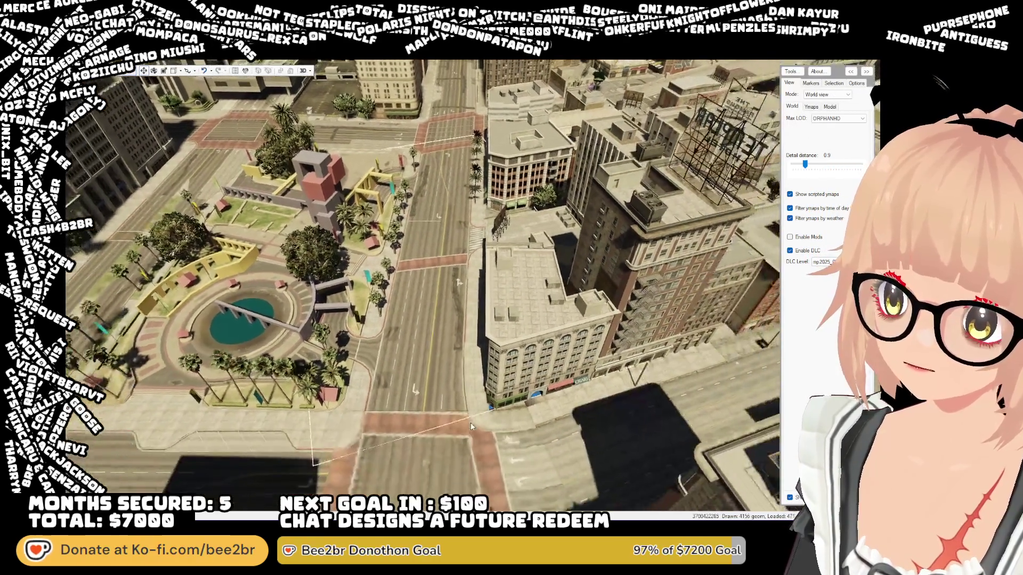
pyautogui.press('s')
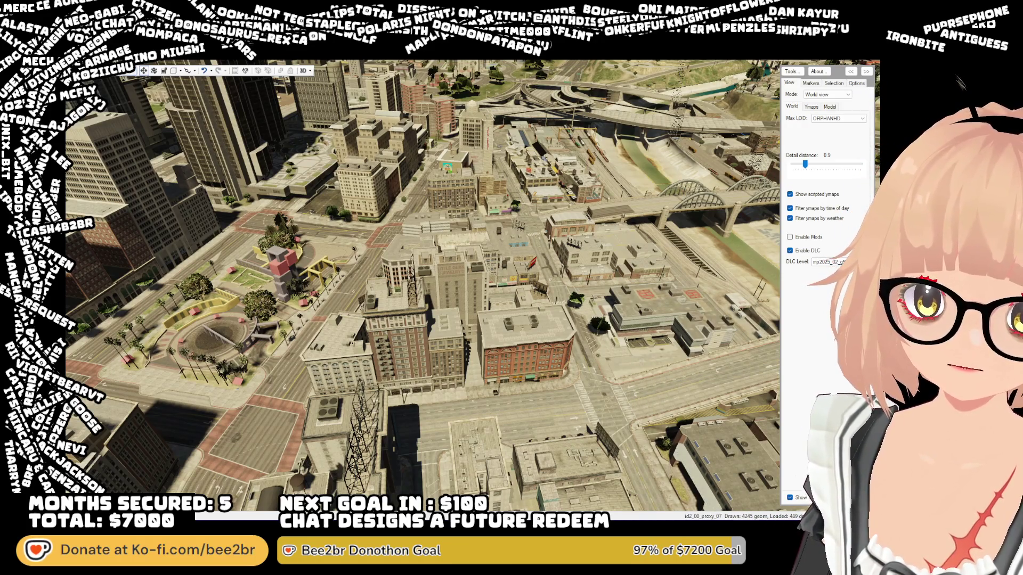
pyautogui.scroll(3, 481, 413)
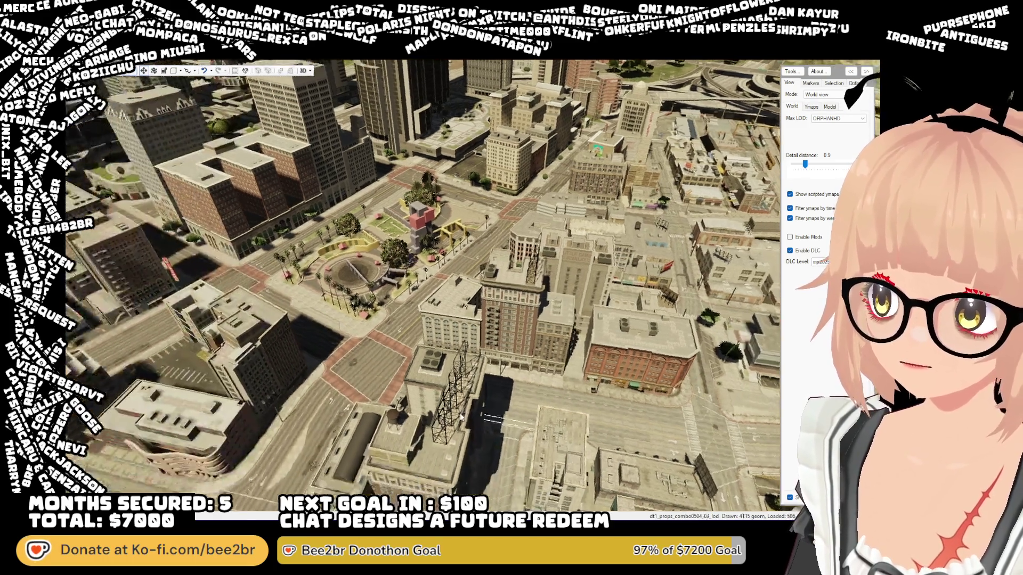
pyautogui.scroll(5, 481, 413)
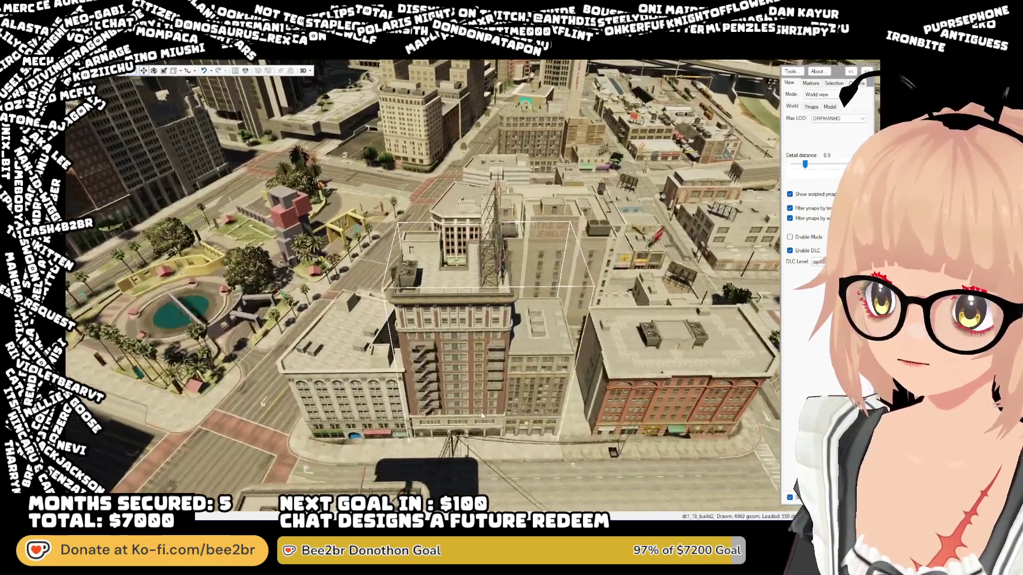
pyautogui.press('a')
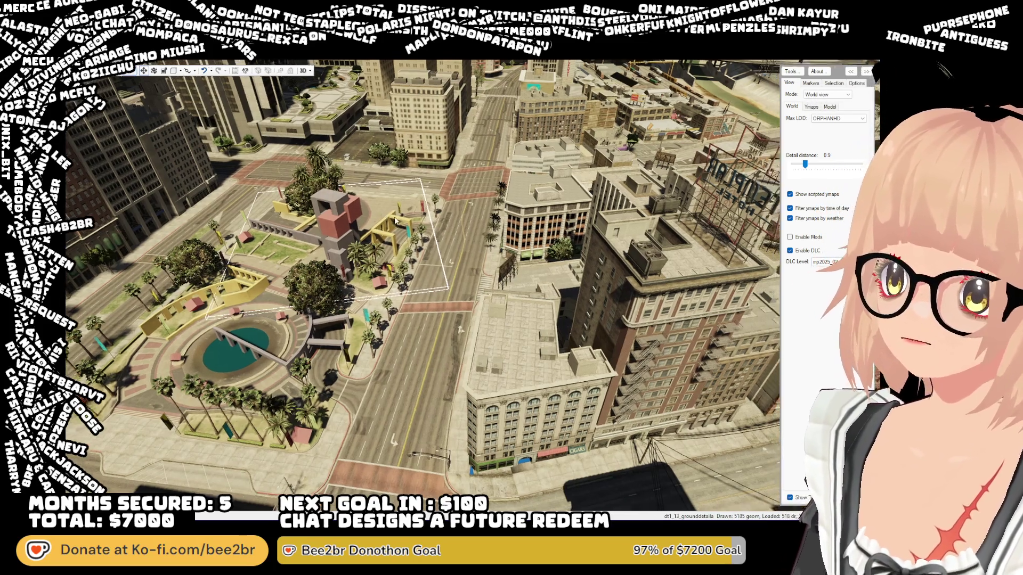
pyautogui.press('d')
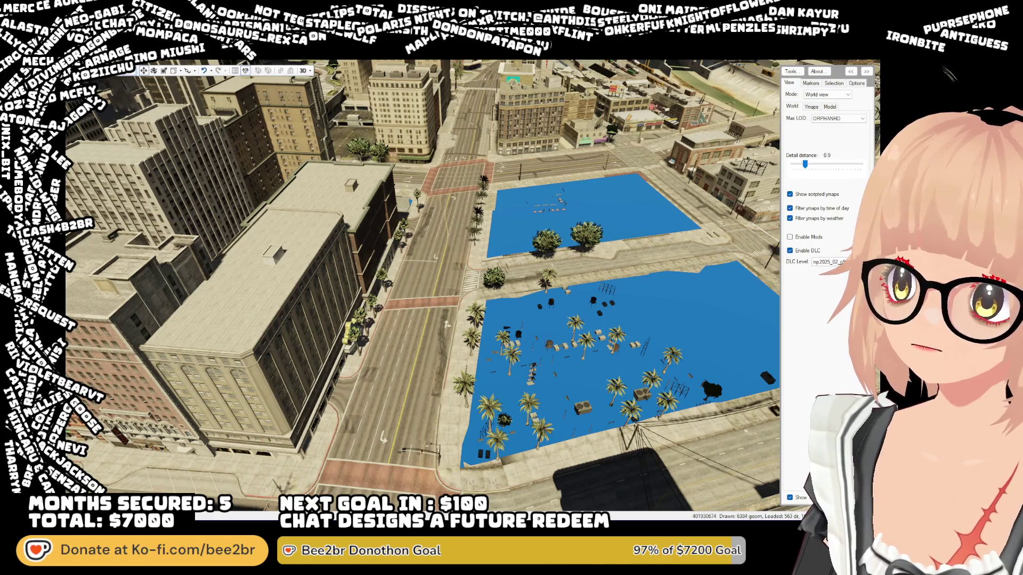
# - Orbit over the blue plaza areas, pulling back to see the skyline, bridges and hills
pyautogui.press('w')
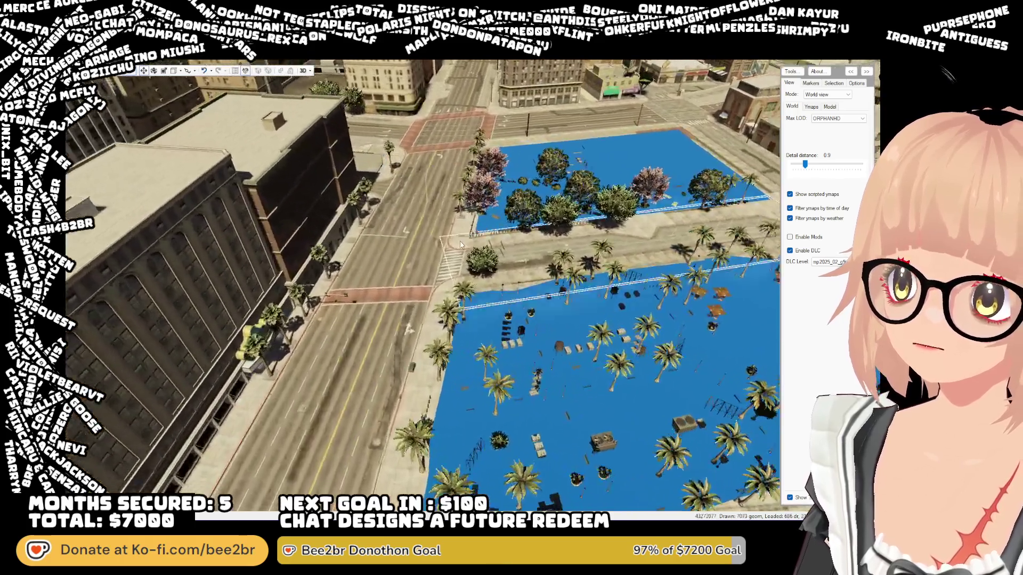
pyautogui.moveTo(461, 245)
pyautogui.mouseDown()
pyautogui.moveTo(381, 247)
pyautogui.moveTo(579, 233)
pyautogui.moveTo(531, 164)
pyautogui.moveTo(499, 186)
pyautogui.moveTo(482, 224)
pyautogui.moveTo(458, 221)
pyautogui.moveTo(480, 213)
pyautogui.moveTo(465, 211)
pyautogui.moveTo(453, 171)
pyautogui.moveTo(542, 229)
pyautogui.moveTo(603, 178)
pyautogui.moveTo(731, 215)
pyautogui.moveTo(693, 202)
pyautogui.moveTo(655, 165)
pyautogui.mouseUp()
pyautogui.press('s')
pyautogui.press('w')
pyautogui.press('w')
pyautogui.press('s')
pyautogui.press('w')
# - Fly past downtown and the beach town toward the marina and pier lamps
pyautogui.press('w')
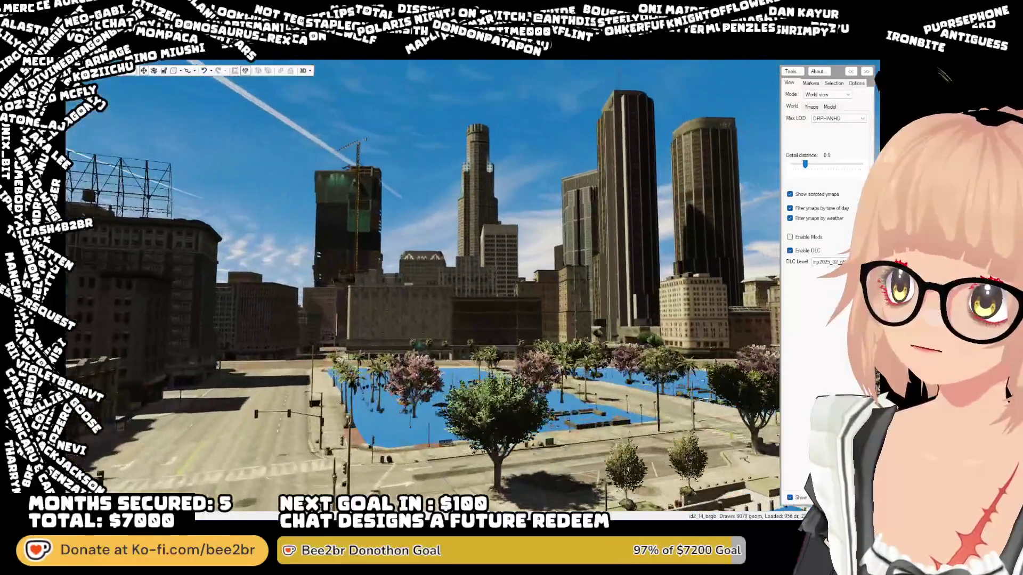
pyautogui.press('w')
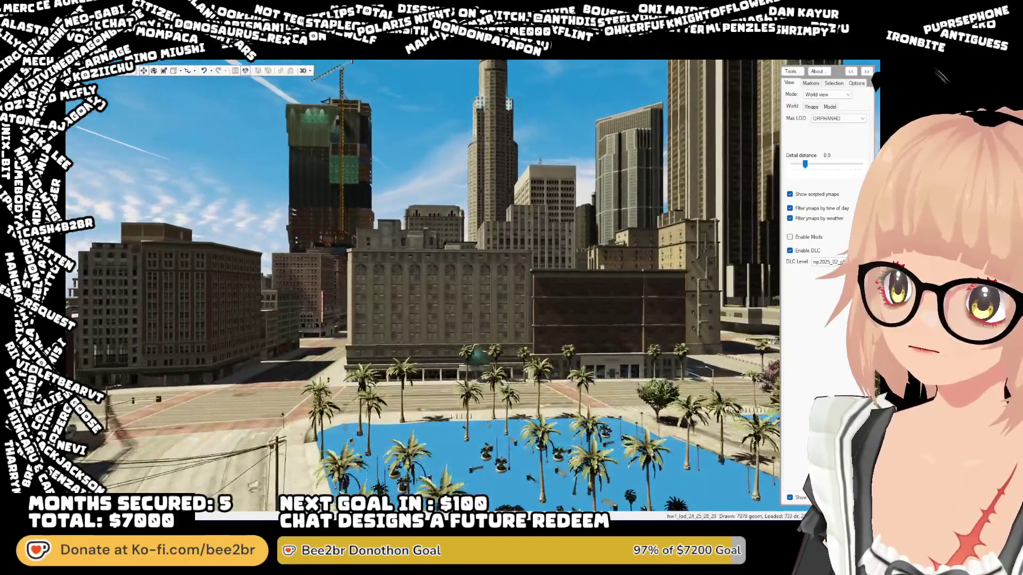
pyautogui.press('w')
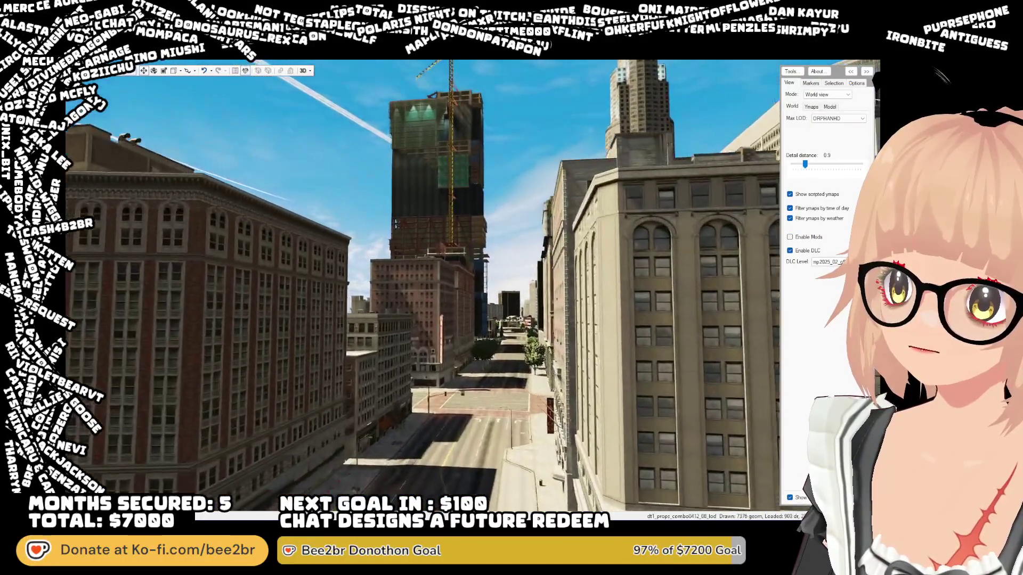
pyautogui.press('w')
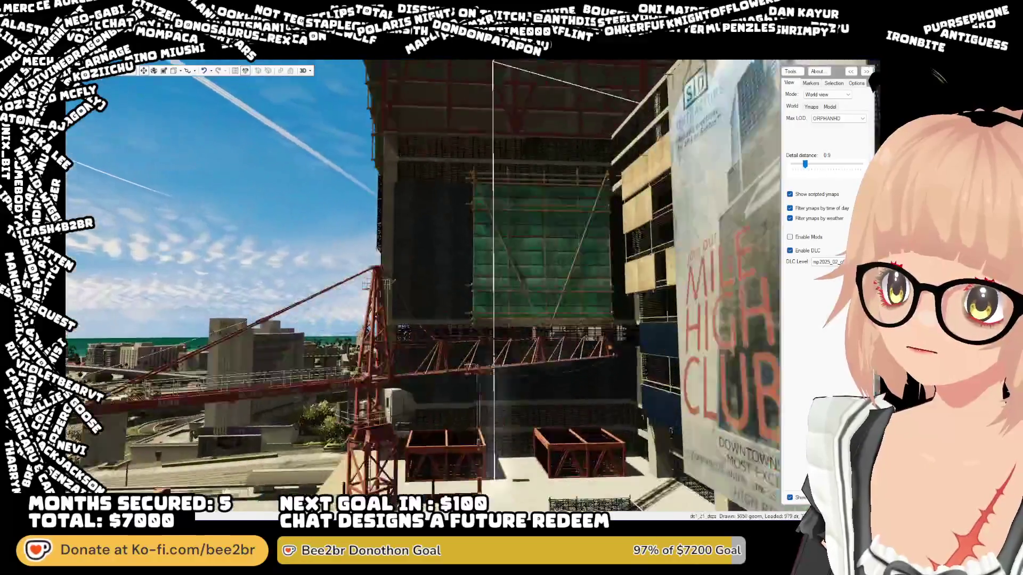
pyautogui.press('w')
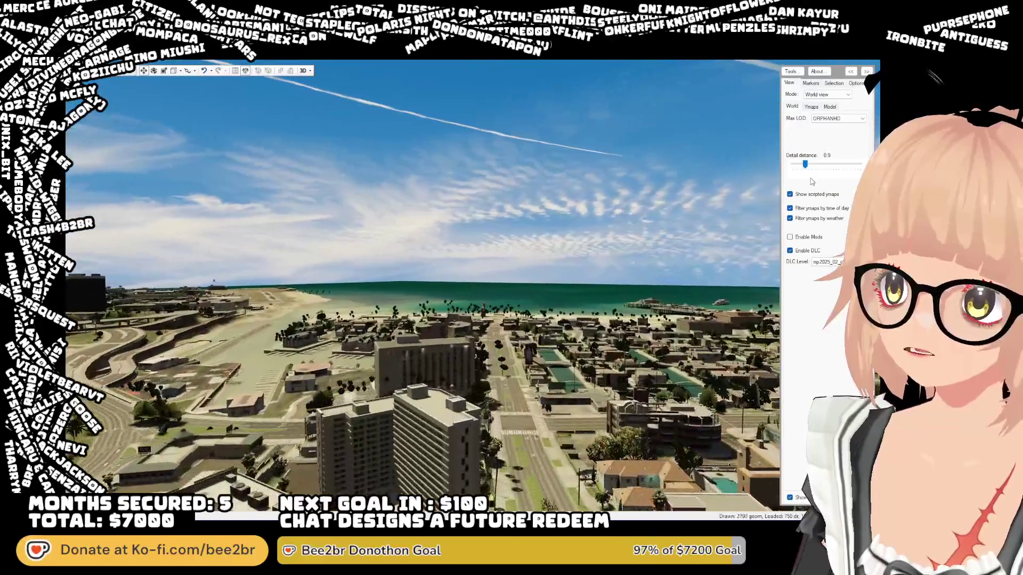
pyautogui.press('w')
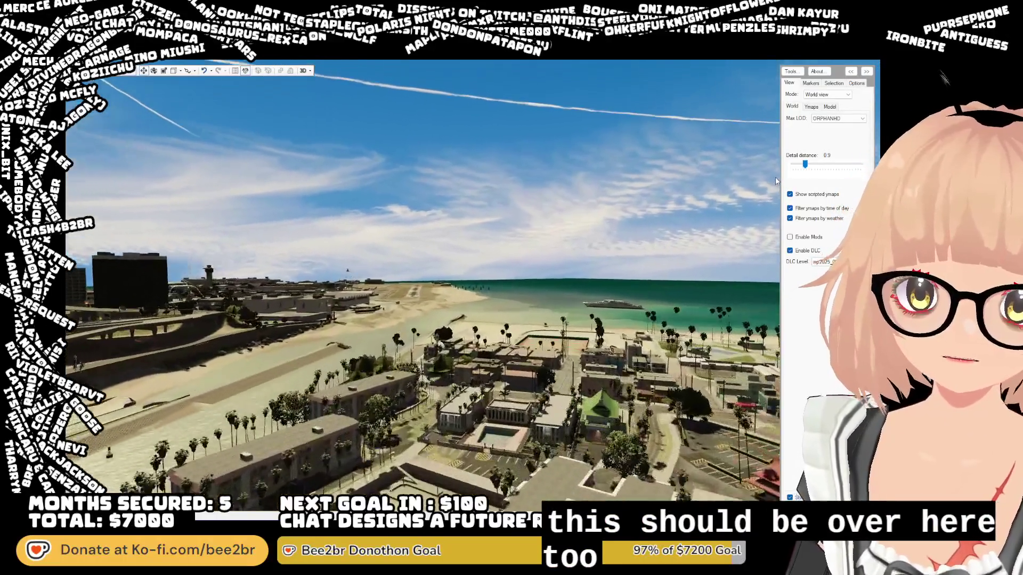
# - Fly along the beach past the edited props and gazebos to the boxing ring
pyautogui.press('w')
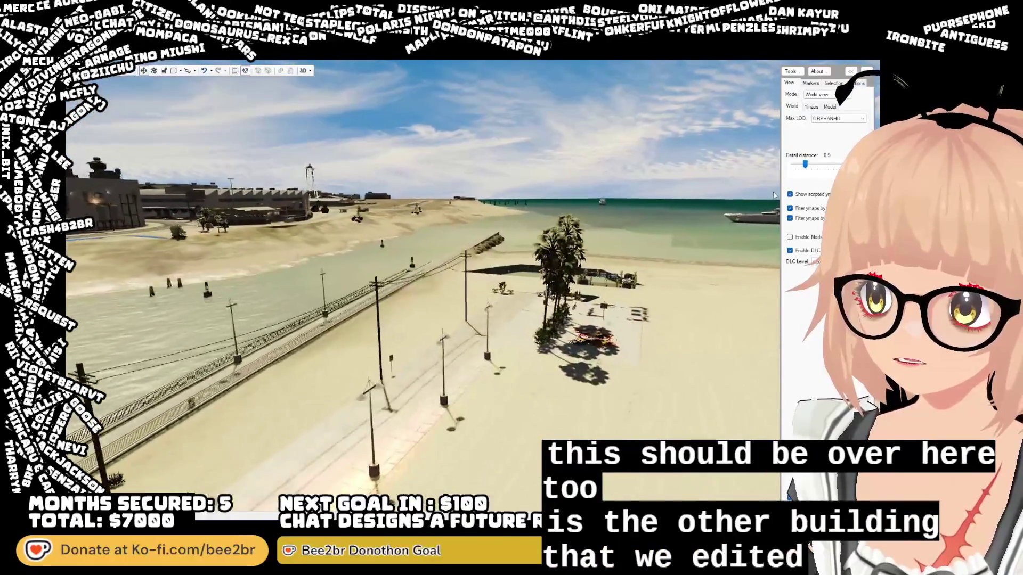
pyautogui.press('w')
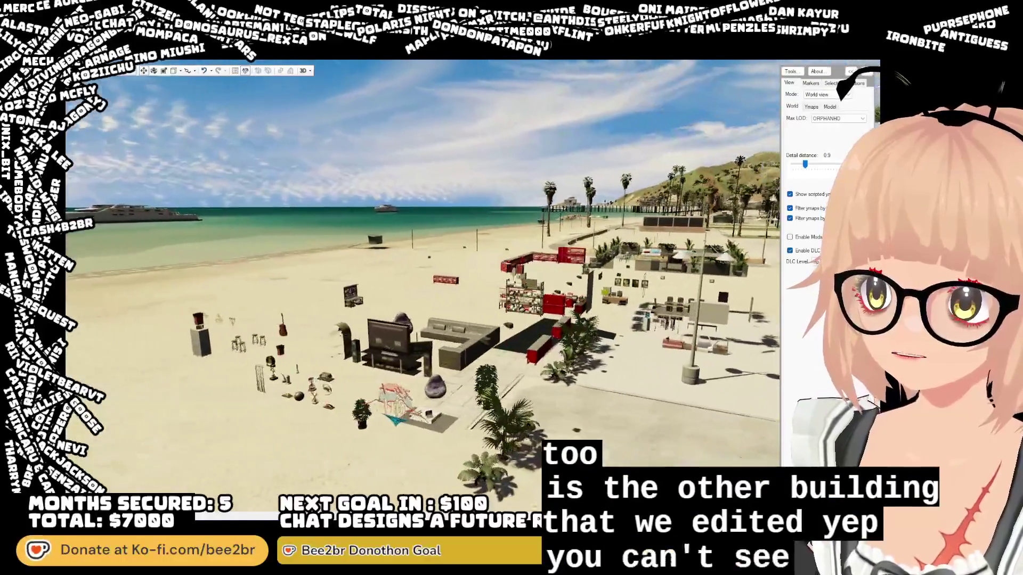
pyautogui.press('w')
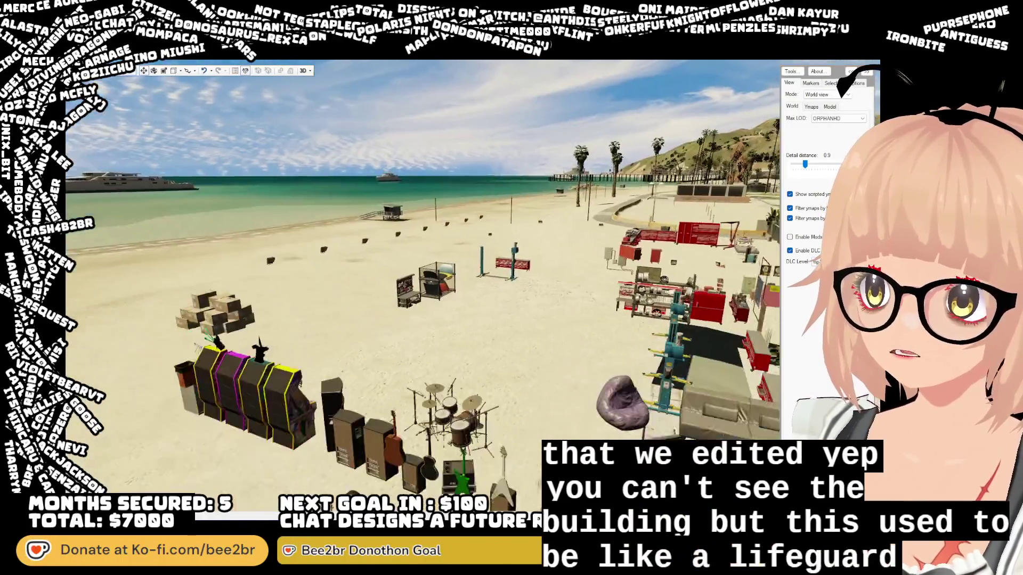
pyautogui.press('w')
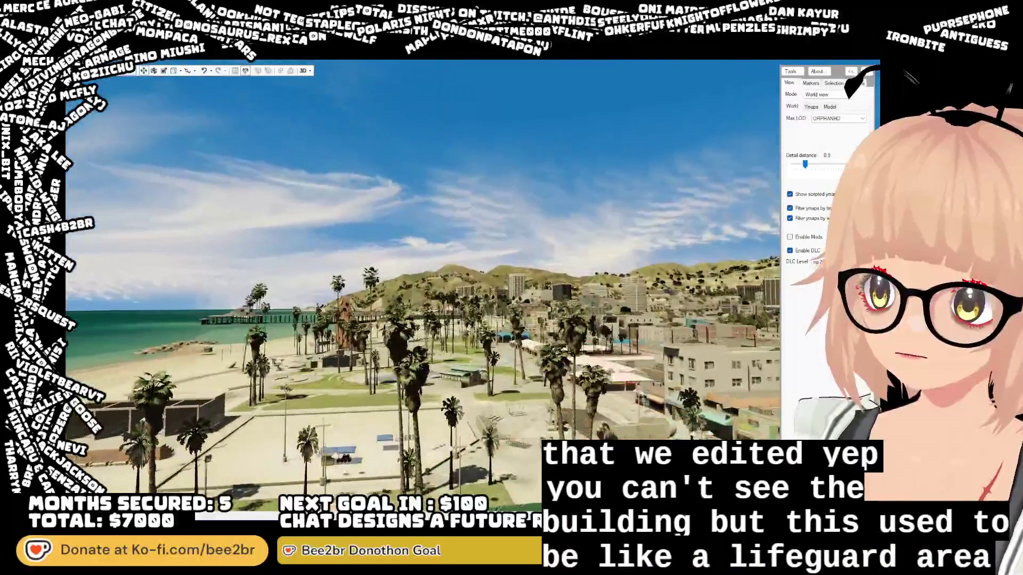
pyautogui.press('w')
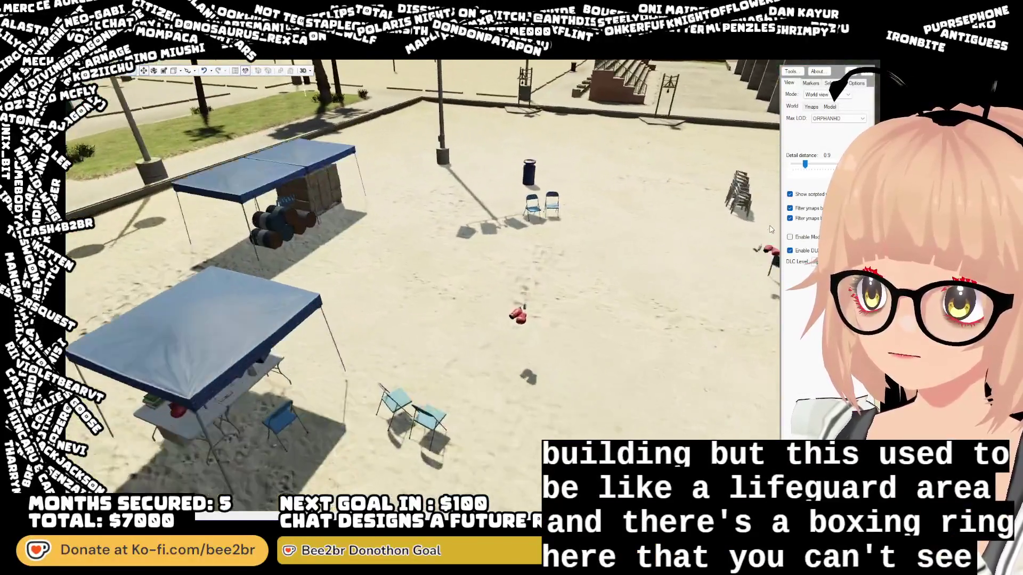
pyautogui.moveTo(770, 229)
pyautogui.mouseDown()
pyautogui.moveTo(653, 145)
pyautogui.moveTo(750, 204)
pyautogui.moveTo(735, 224)
pyautogui.moveTo(773, 248)
pyautogui.moveTo(719, 242)
pyautogui.moveTo(692, 176)
pyautogui.moveTo(714, 208)
pyautogui.mouseUp()
# - Look down on the blue block from above, alternating close-ups with pulled-back views of the towers
pyautogui.press('w')
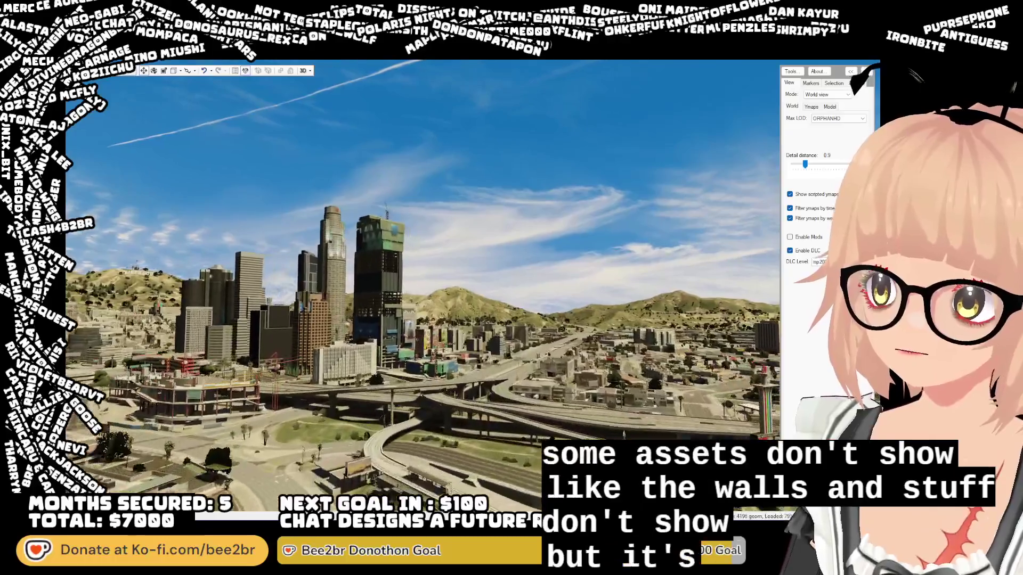
pyautogui.press('w')
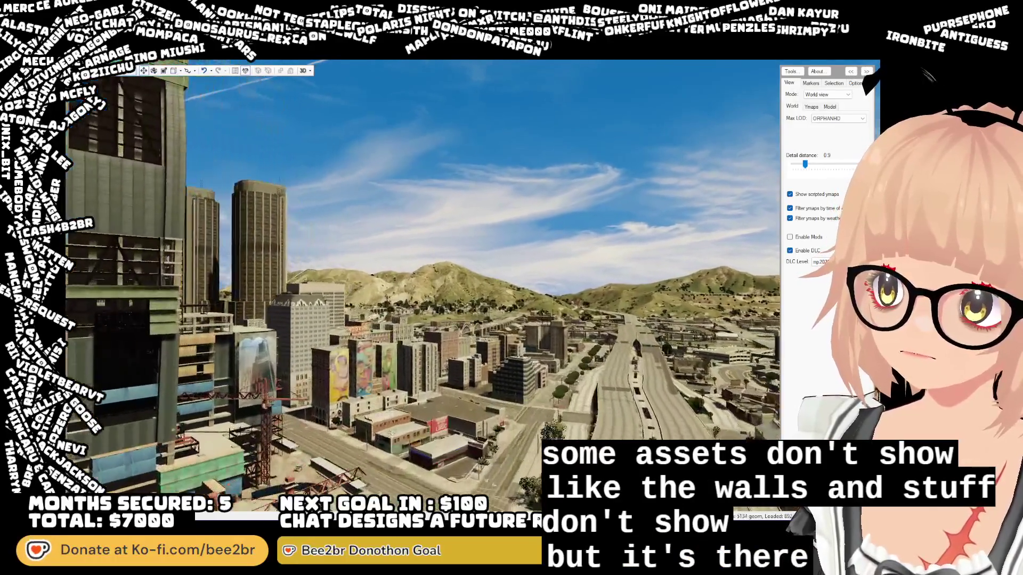
pyautogui.press('w')
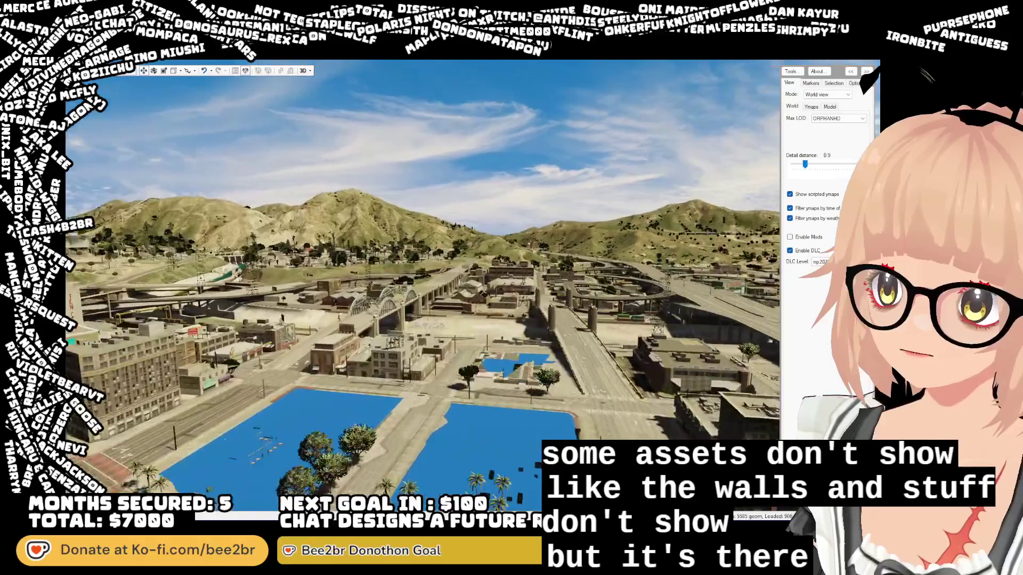
pyautogui.press('w')
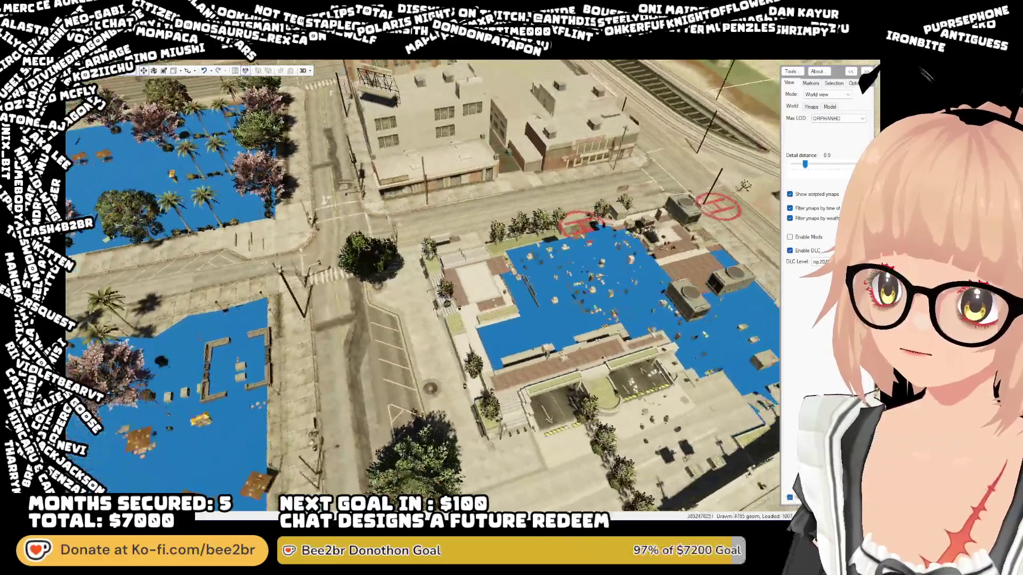
pyautogui.press('s')
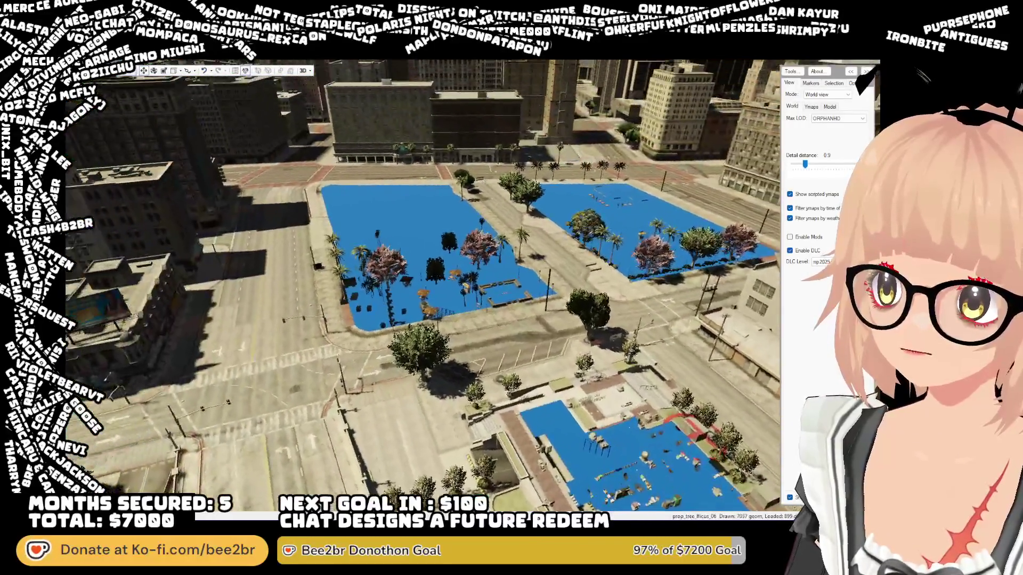
pyautogui.press('w')
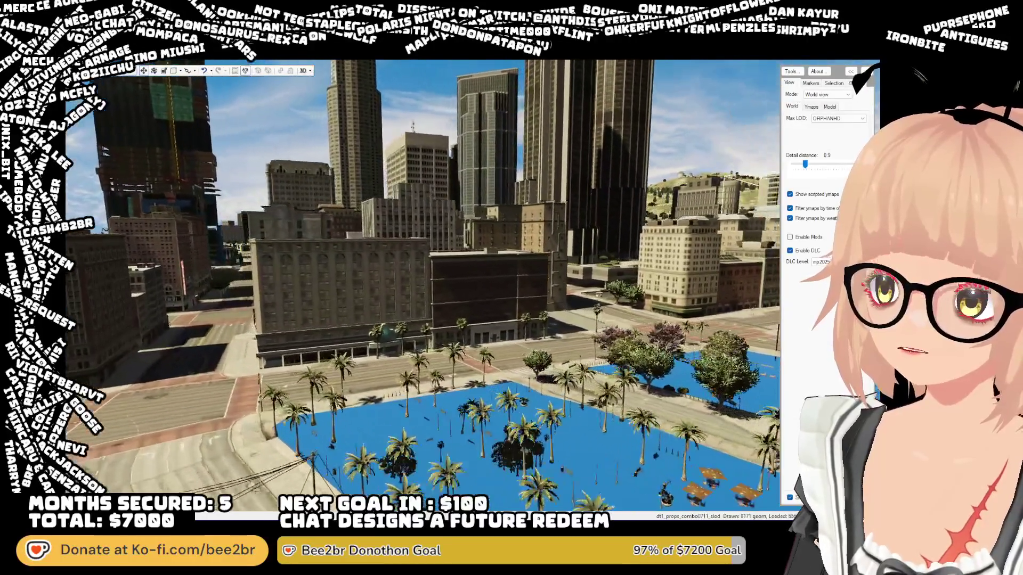
pyautogui.press('w')
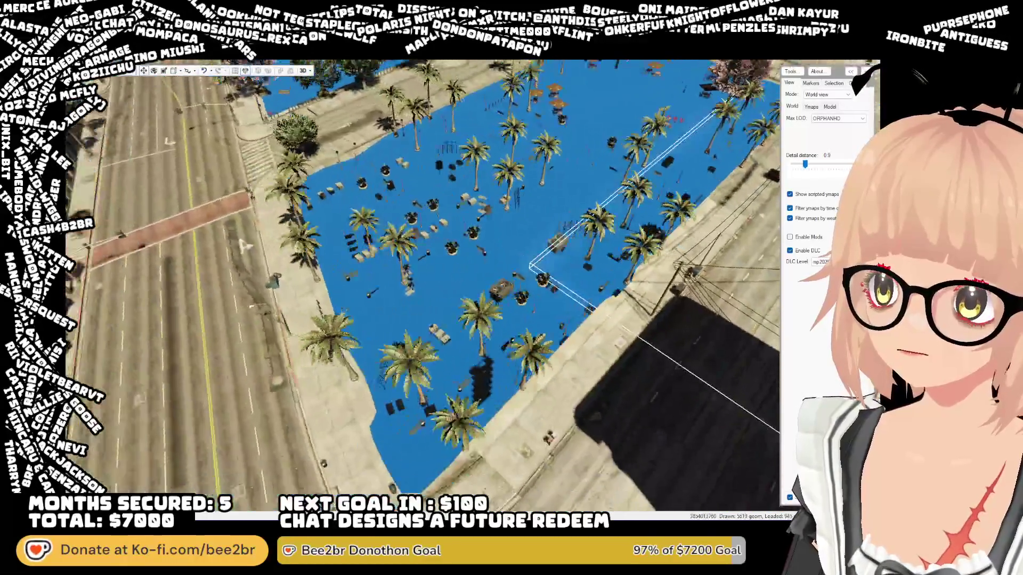
pyautogui.press('s')
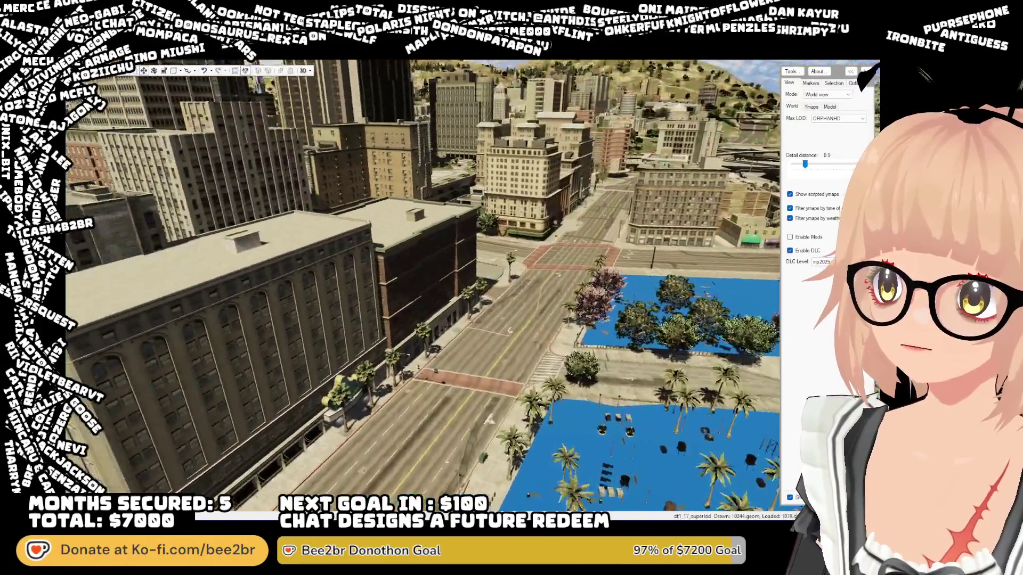
pyautogui.press('w')
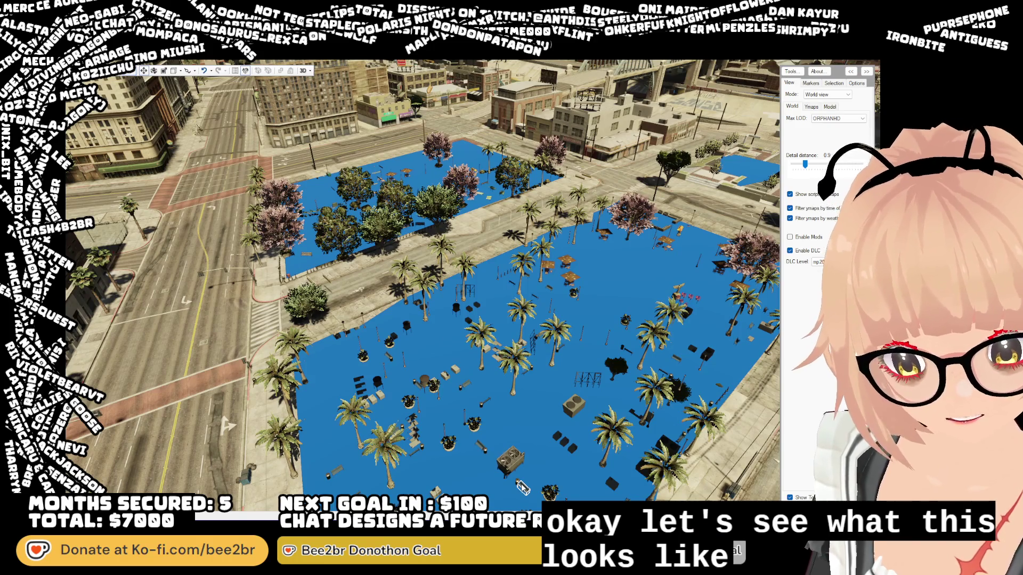
# - Survey the plaza toward the hills and bridge, then face the towers for an overhead view
pyautogui.moveTo(457, 442)
pyautogui.mouseDown()
pyautogui.moveTo(508, 402)
pyautogui.moveTo(344, 424)
pyautogui.moveTo(250, 386)
pyautogui.moveTo(410, 410)
pyautogui.moveTo(431, 437)
pyautogui.moveTo(413, 421)
pyautogui.moveTo(533, 416)
pyautogui.mouseUp()
pyautogui.press('w')
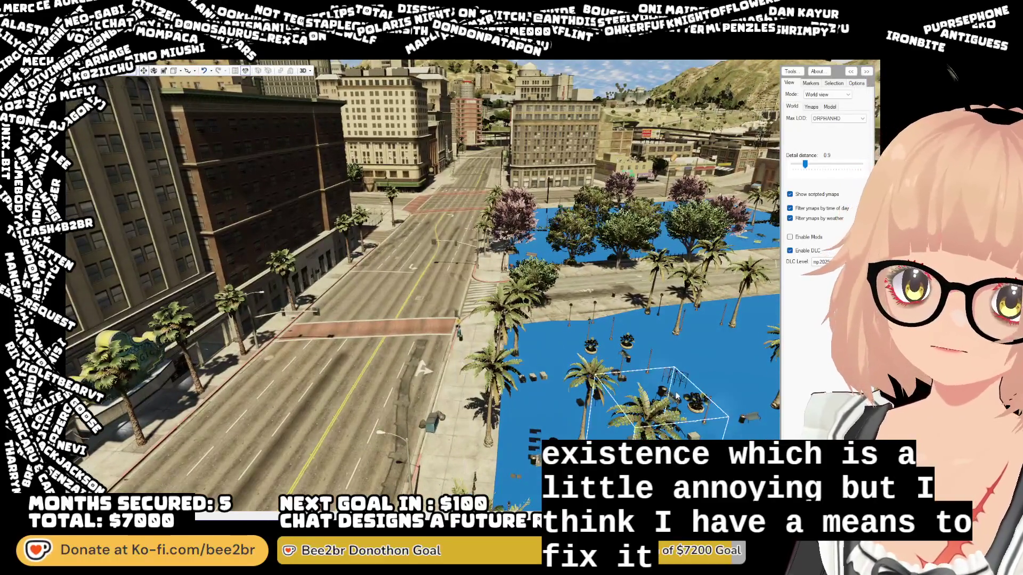
pyautogui.press('w')
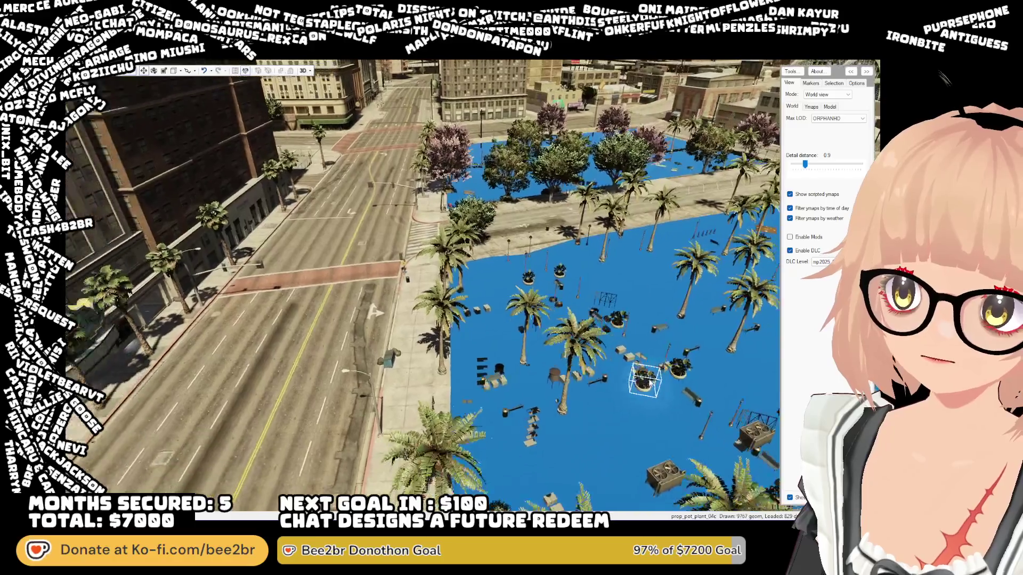
pyautogui.press('s')
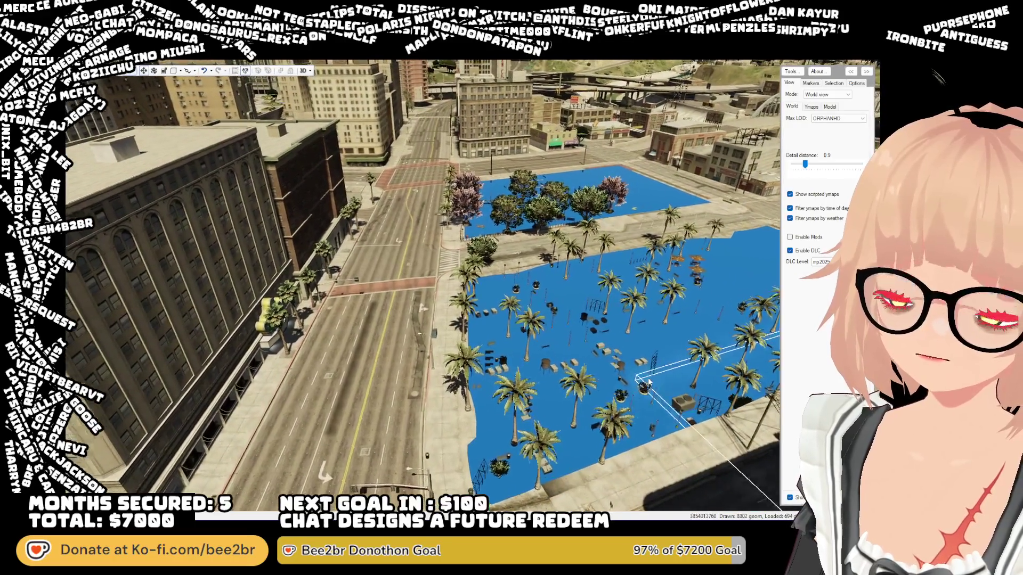
pyautogui.press('s')
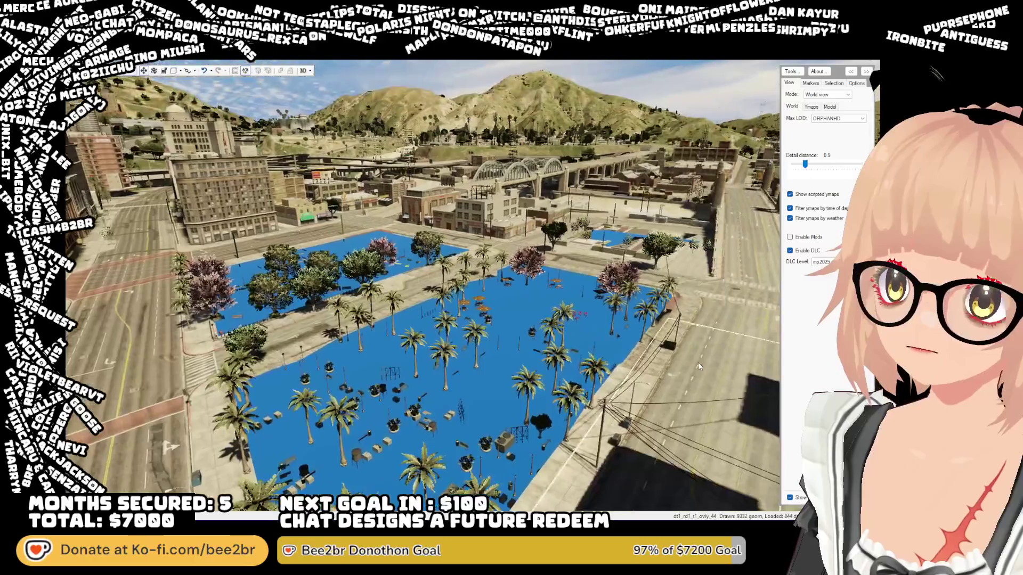
pyautogui.press('w')
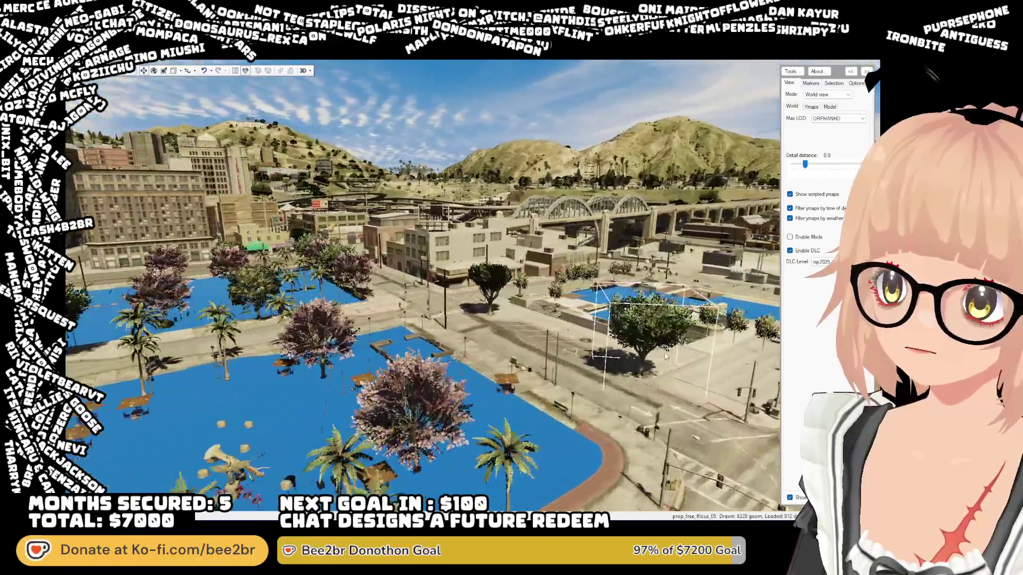
pyautogui.press('w')
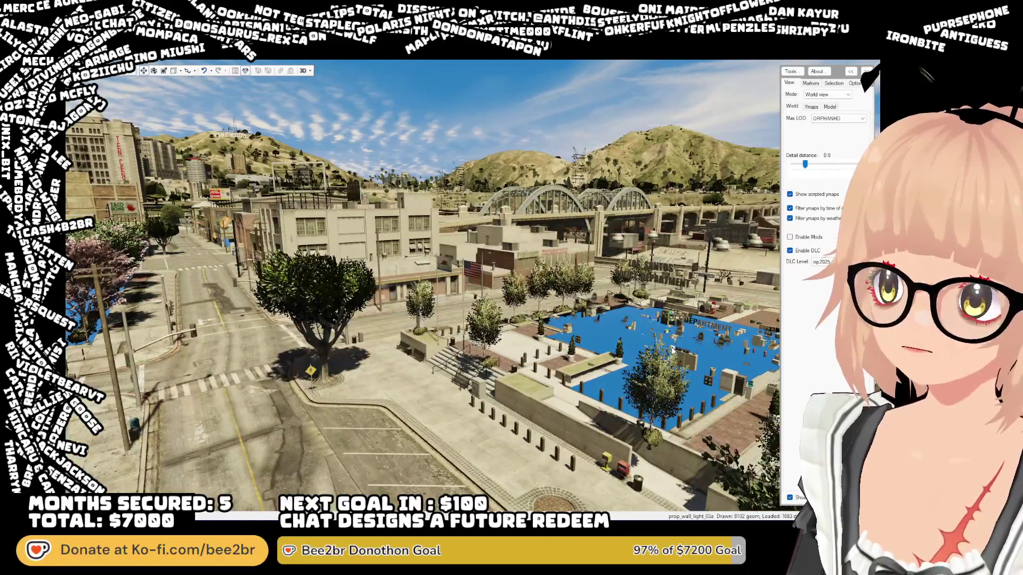
pyautogui.moveTo(671, 350); pyautogui.dragTo(571, 344)
pyautogui.press('w')
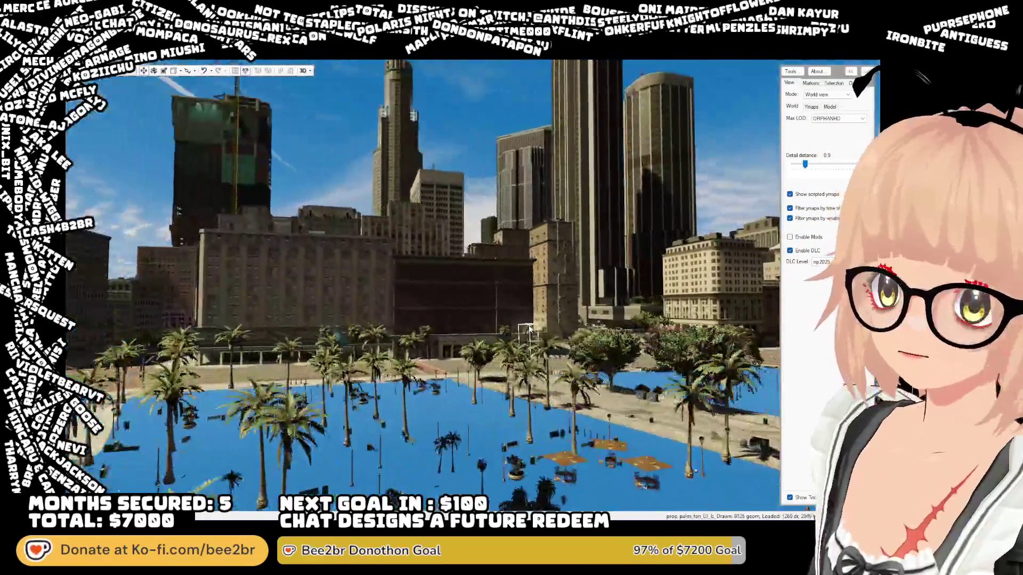
pyautogui.press('s')
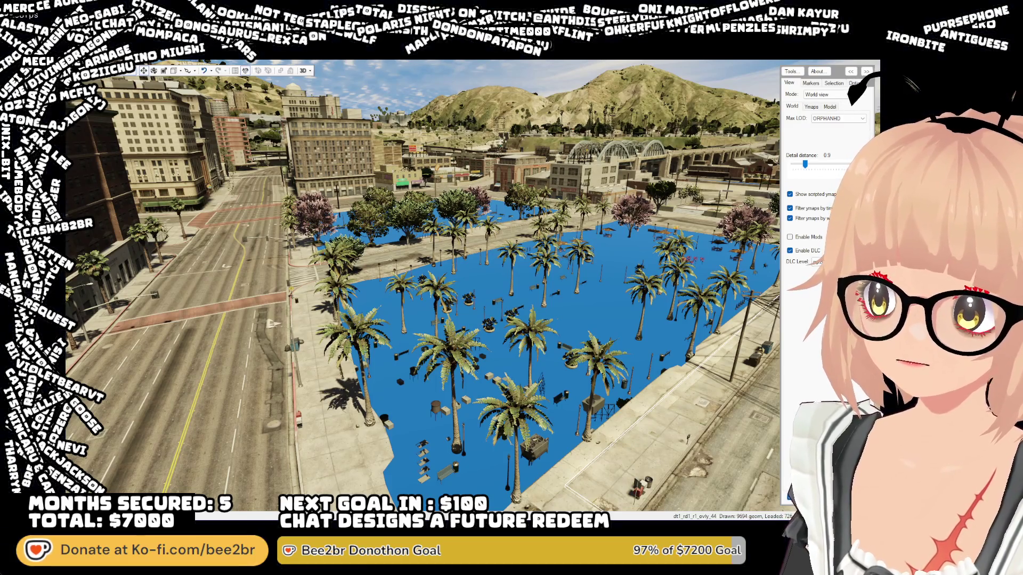
# - Shrink and hide the CodeWalker window, then pick the character to spawn in FiveM
pyautogui.moveTo(877, 287); pyautogui.dragTo(229, 288)
pyautogui.click(228, 287)
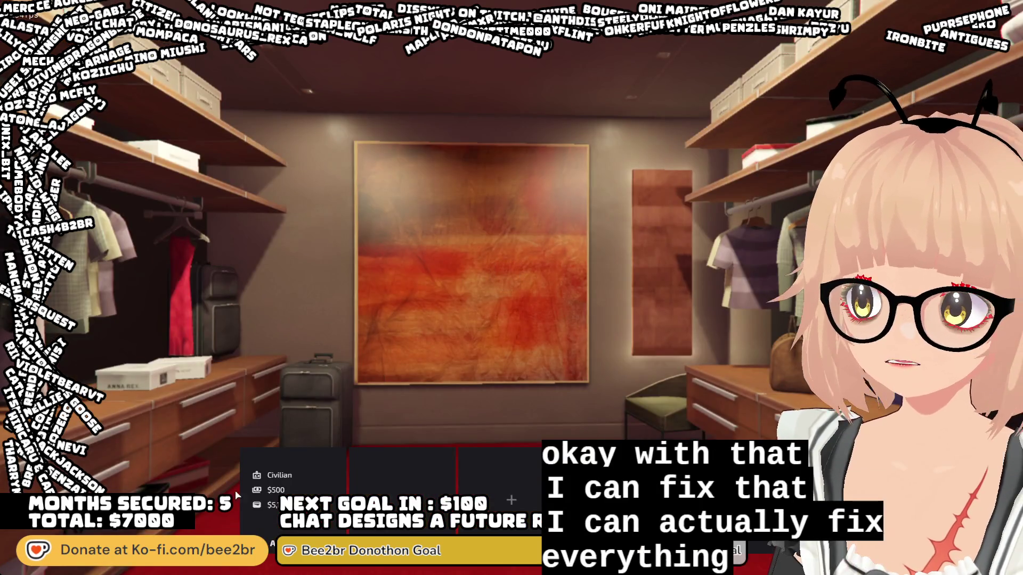
pyautogui.click(254, 459)
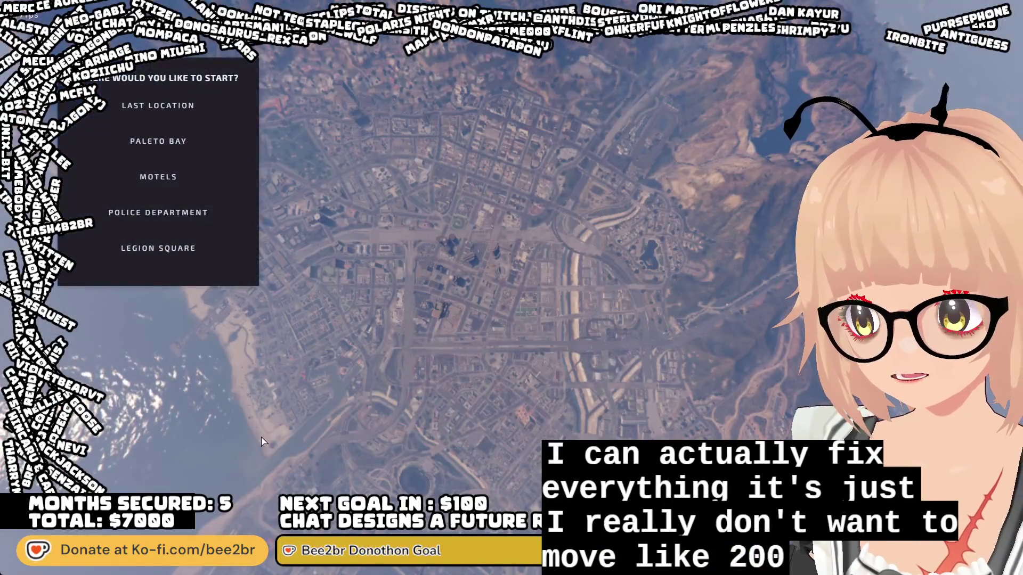
# - Spawn at Last Location and walk the character forward from the street corner
pyautogui.click(199, 117)
pyautogui.click(193, 286)
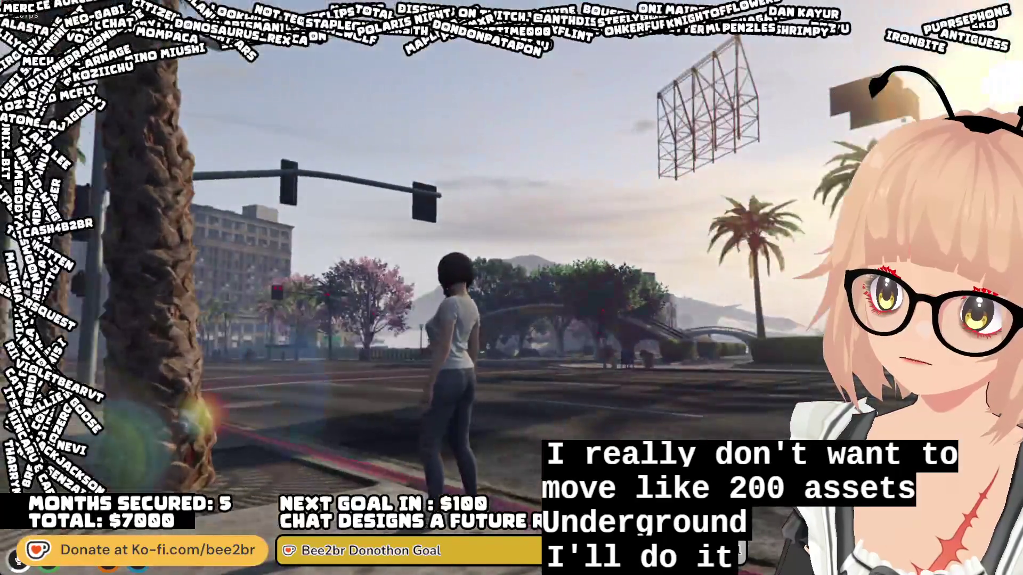
pyautogui.press('w')
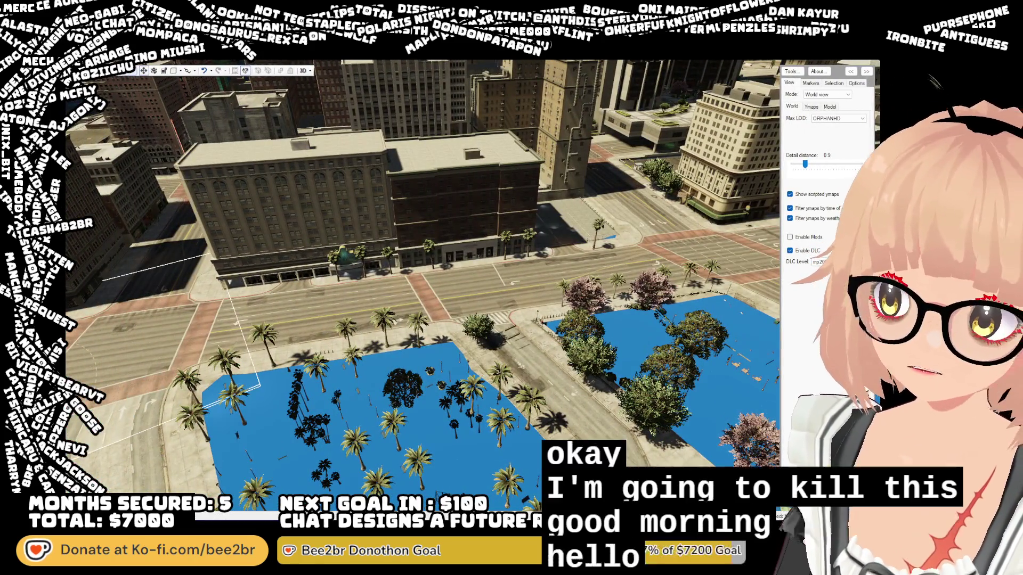
# - Drag the selected object across the park onto the neighbouring building block, leaving a third blue patch
pyautogui.press('w')
pyautogui.moveTo(369, 371); pyautogui.dragTo(409, 366)
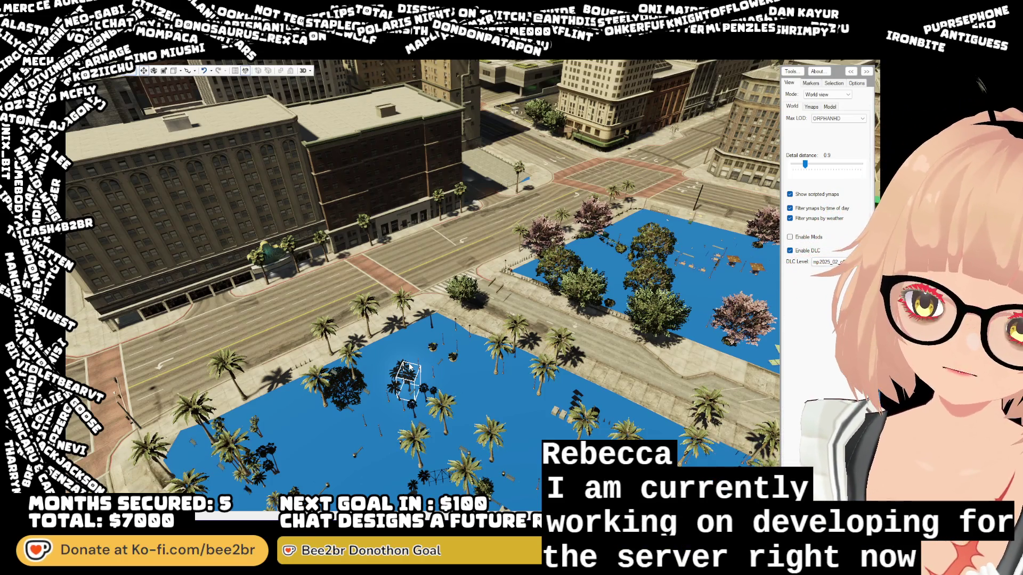
pyautogui.moveTo(411, 368)
pyautogui.mouseDown()
pyautogui.moveTo(242, 378)
pyautogui.moveTo(331, 392)
pyautogui.mouseUp()
pyautogui.press('w')
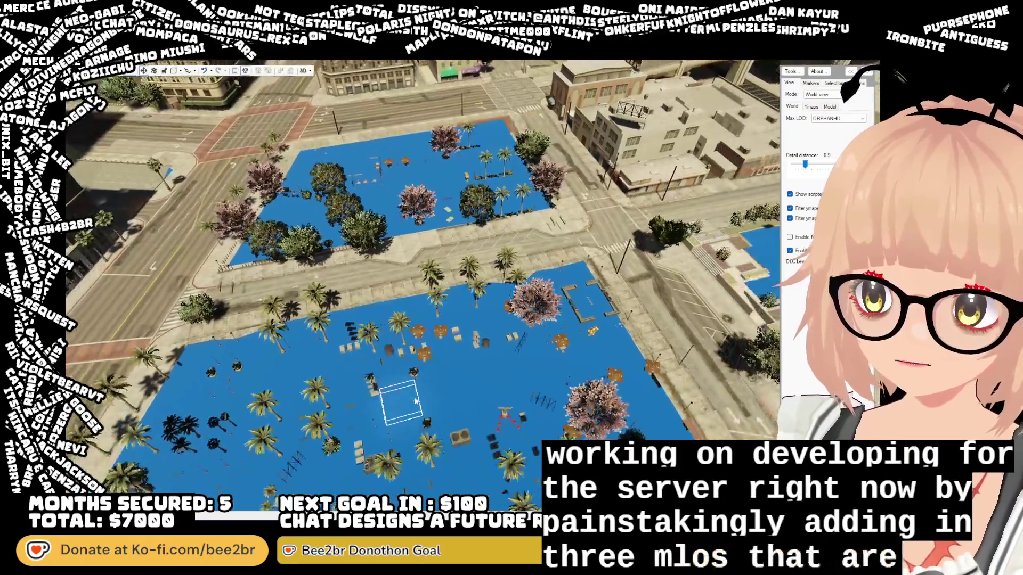
pyautogui.press('s')
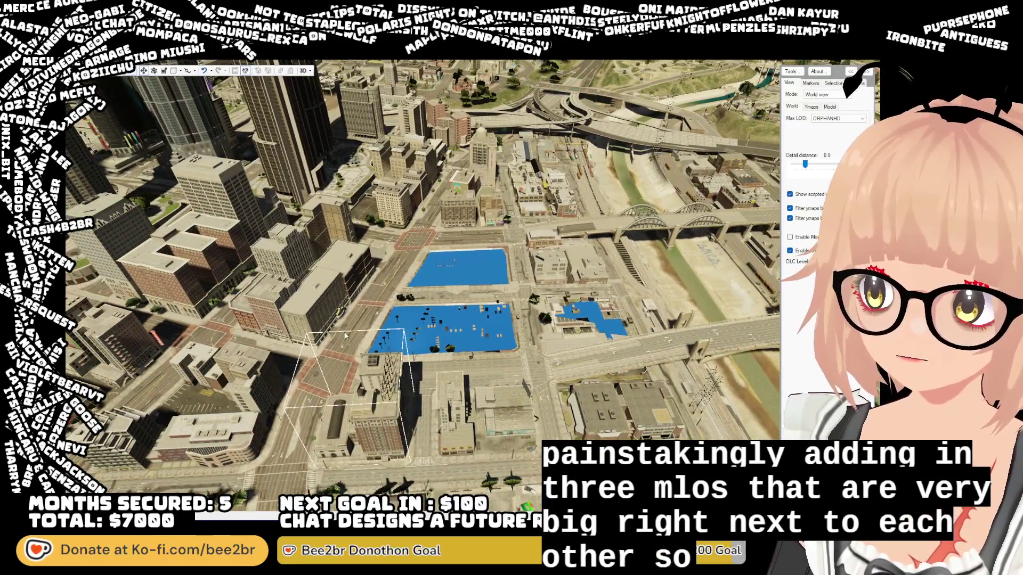
pyautogui.moveTo(395, 390)
pyautogui.mouseDown()
pyautogui.moveTo(320, 305)
pyautogui.moveTo(307, 318)
pyautogui.moveTo(307, 303)
pyautogui.mouseUp()
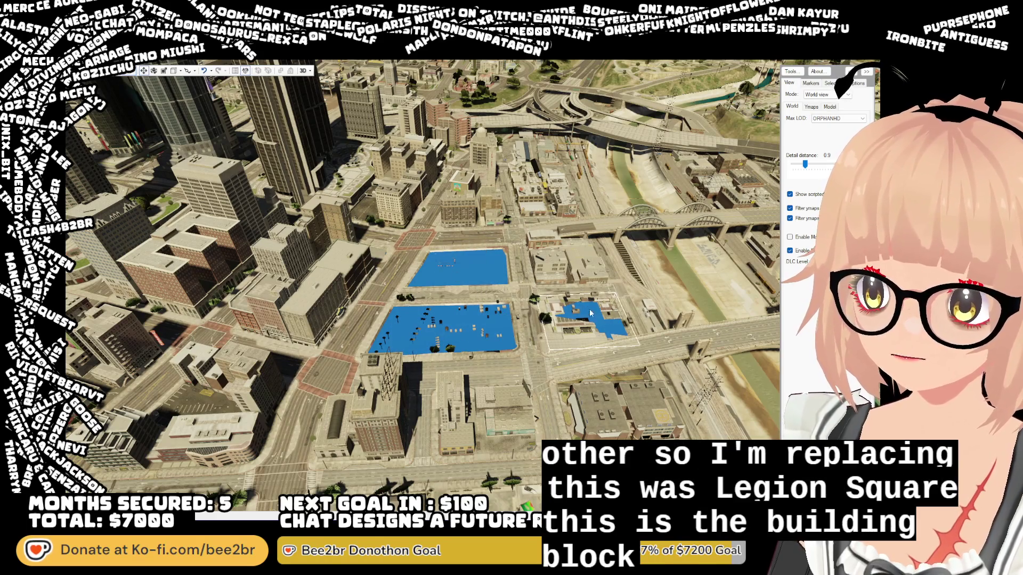
pyautogui.moveTo(494, 314); pyautogui.dragTo(542, 323)
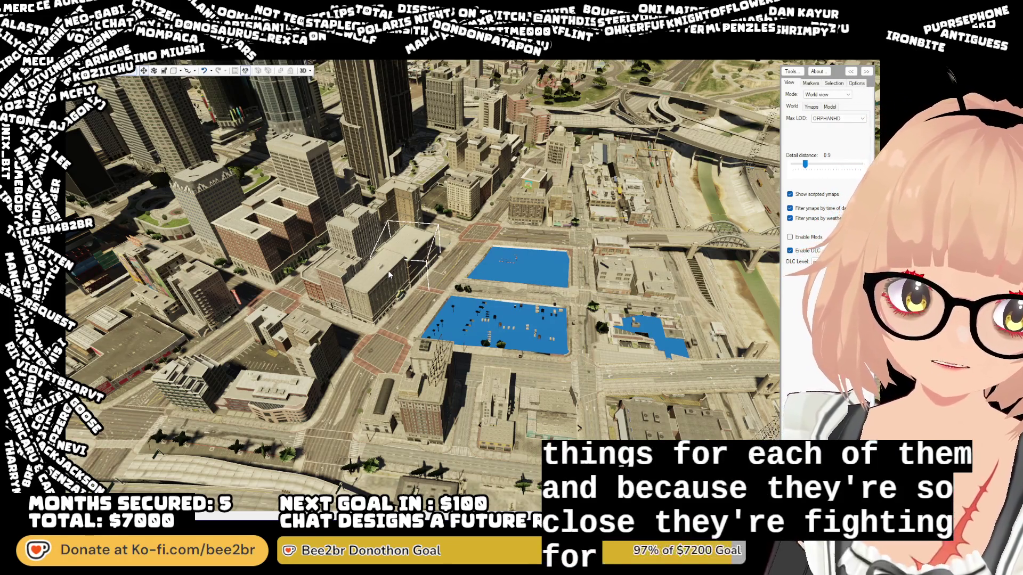
# - Fly the camera forward toward the blue lots around Legion Square
pyautogui.press('w')
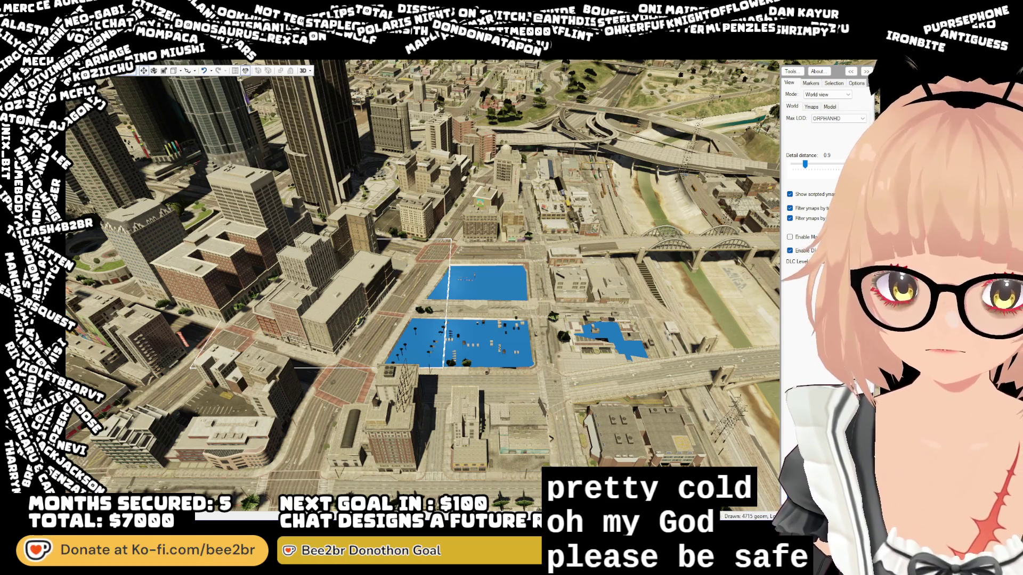
# - Select the small blue patch to the right of the two main blue lots
pyautogui.click(613, 338)
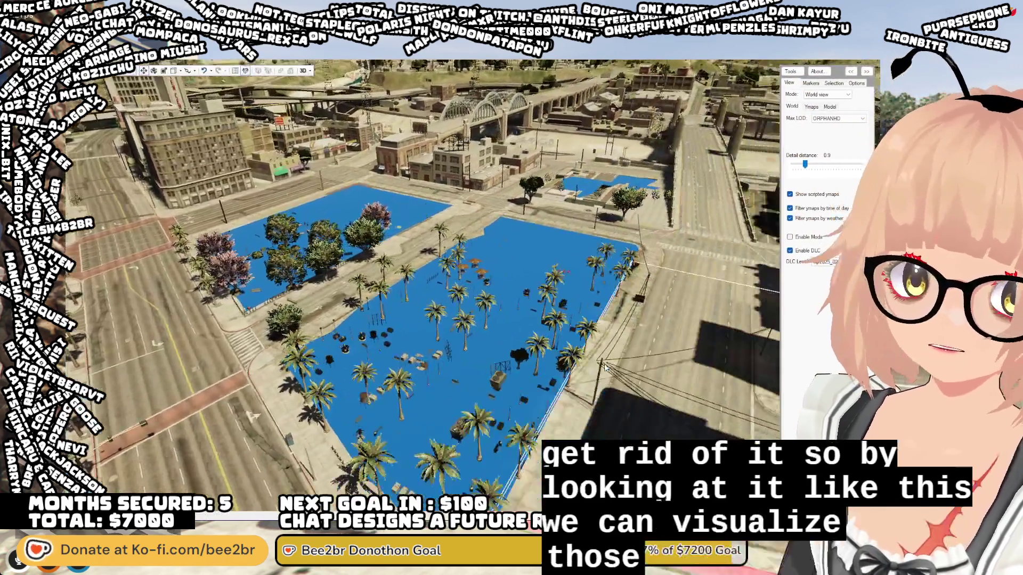
# - Rotate the CodeWalker camera toward downtown, over Legion Square's blue plaza
pyautogui.moveTo(605, 367)
pyautogui.mouseDown()
pyautogui.moveTo(567, 360)
pyautogui.moveTo(546, 334)
pyautogui.moveTo(551, 400)
pyautogui.moveTo(616, 414)
pyautogui.moveTo(665, 407)
pyautogui.mouseUp()
# - Zoom in and out around Legion Square's plaza and its surrounding buildings
pyautogui.scroll(-5, 664, 407)
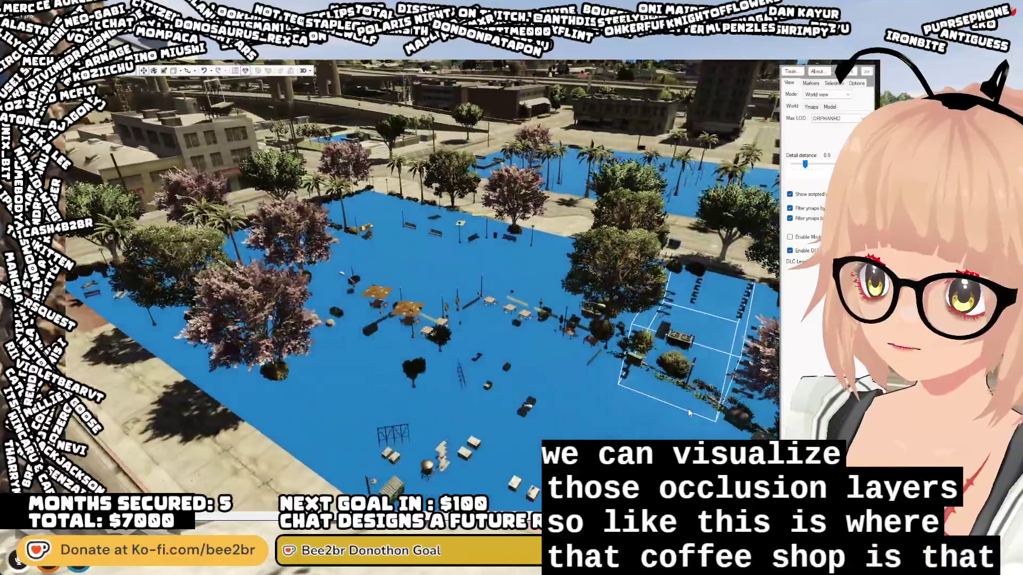
pyautogui.scroll(3, 650, 402)
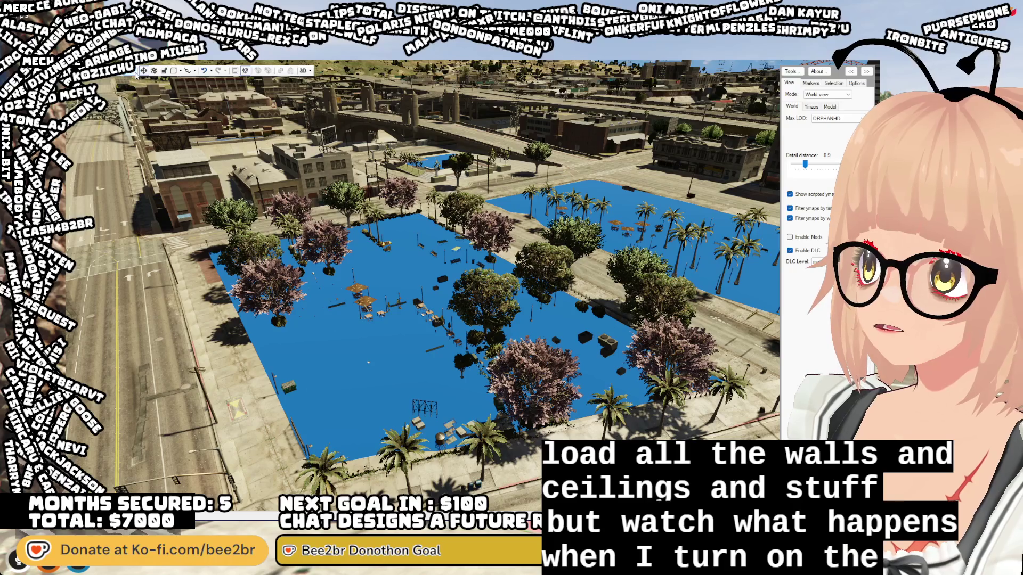
pyautogui.scroll(5, 373, 314)
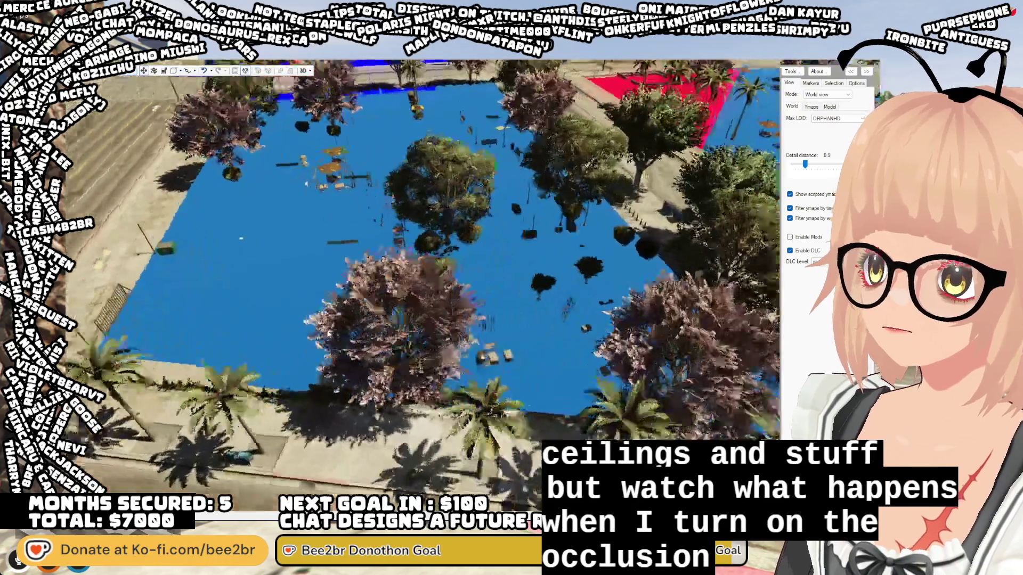
# - Drop the detail distance to 0.0 and fly among the red and blue occlusion shapes
pyautogui.moveTo(373, 315)
pyautogui.mouseDown()
pyautogui.moveTo(187, 273)
pyautogui.moveTo(516, 280)
pyautogui.moveTo(68, 138)
pyautogui.mouseUp()
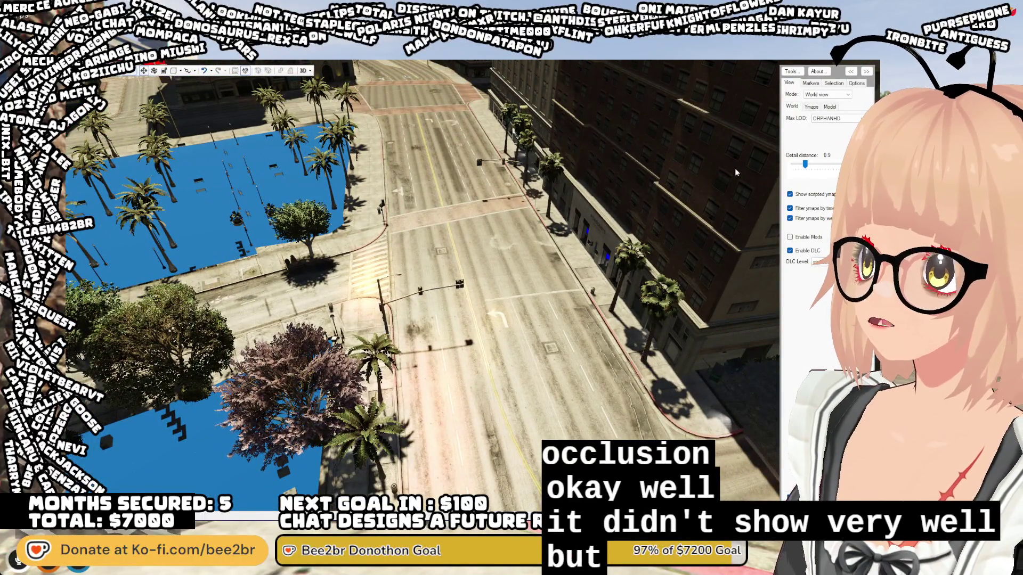
pyautogui.moveTo(734, 173)
pyautogui.mouseDown()
pyautogui.moveTo(543, 184)
pyautogui.moveTo(510, 168)
pyautogui.moveTo(567, 164)
pyautogui.moveTo(489, 156)
pyautogui.moveTo(496, 223)
pyautogui.moveTo(431, 213)
pyautogui.mouseUp()
pyautogui.press('w')
pyautogui.press('w')
pyautogui.moveTo(404, 213)
pyautogui.mouseDown()
pyautogui.moveTo(359, 221)
pyautogui.moveTo(358, 258)
pyautogui.moveTo(368, 244)
pyautogui.moveTo(426, 238)
pyautogui.moveTo(385, 229)
pyautogui.mouseUp()
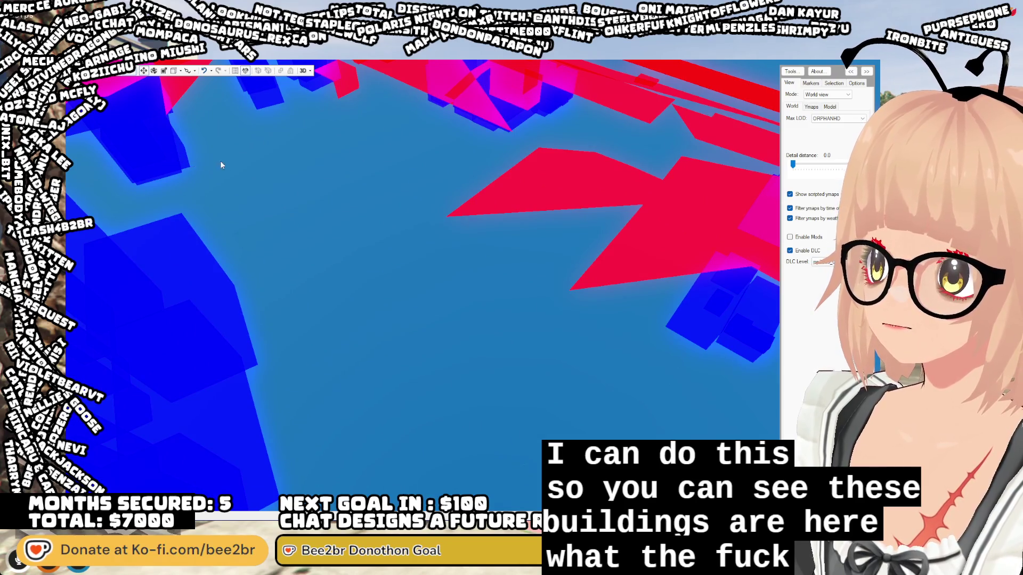
pyautogui.moveTo(530, 205)
pyautogui.mouseDown()
pyautogui.moveTo(546, 217)
pyautogui.moveTo(576, 193)
pyautogui.moveTo(554, 184)
pyautogui.moveTo(479, 196)
pyautogui.moveTo(376, 154)
pyautogui.moveTo(491, 169)
pyautogui.mouseUp()
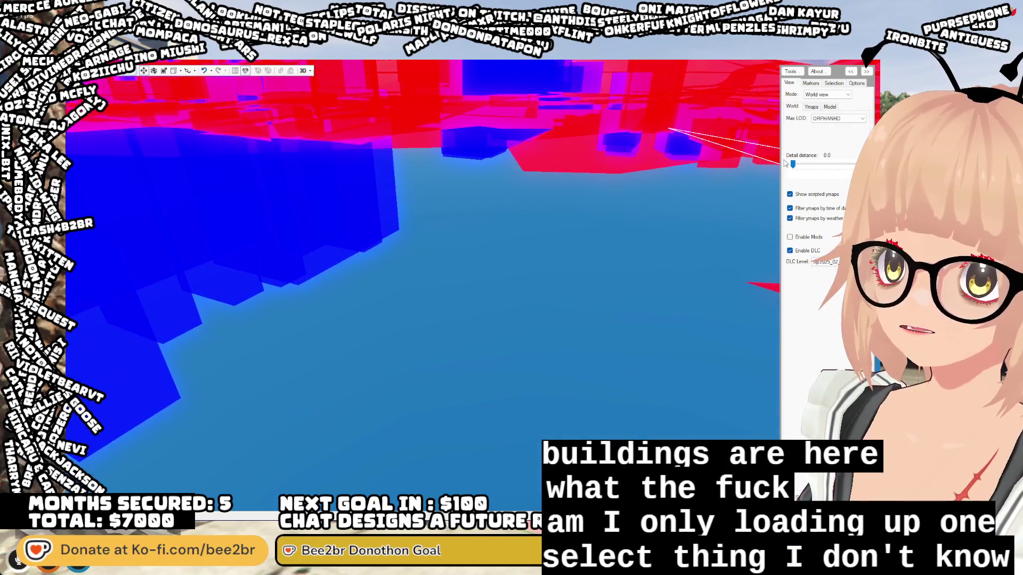
# - Raise the detail distance to 0.2 and pull back over the square
pyautogui.moveTo(792, 167); pyautogui.dragTo(794, 168)
pyautogui.moveTo(735, 224)
pyautogui.mouseDown()
pyautogui.moveTo(593, 247)
pyautogui.moveTo(694, 229)
pyautogui.moveTo(715, 213)
pyautogui.moveTo(542, 200)
pyautogui.moveTo(614, 195)
pyautogui.moveTo(717, 293)
pyautogui.moveTo(728, 256)
pyautogui.mouseUp()
pyautogui.press('w')
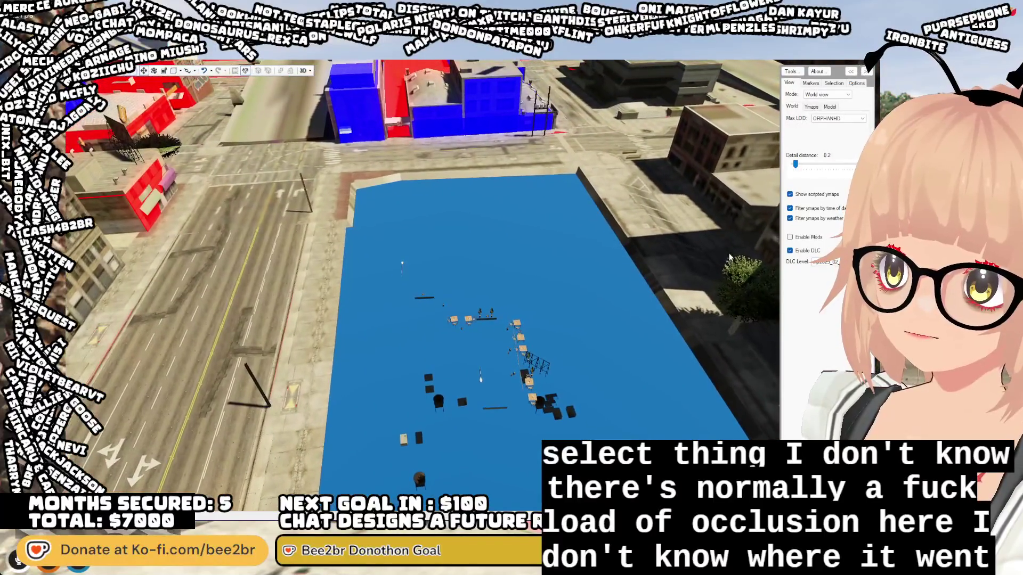
pyautogui.press('s')
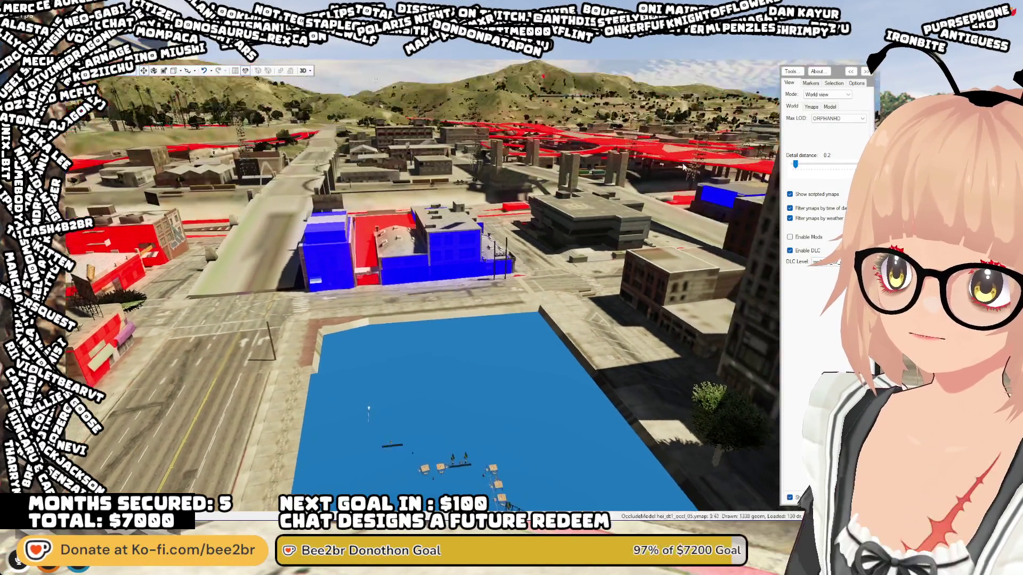
pyautogui.press('w')
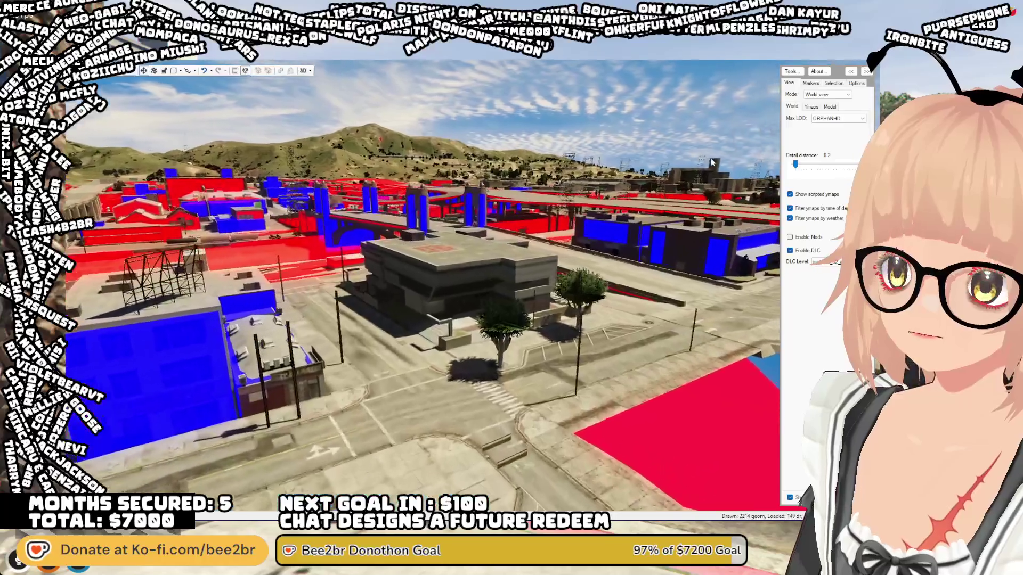
pyautogui.press('s')
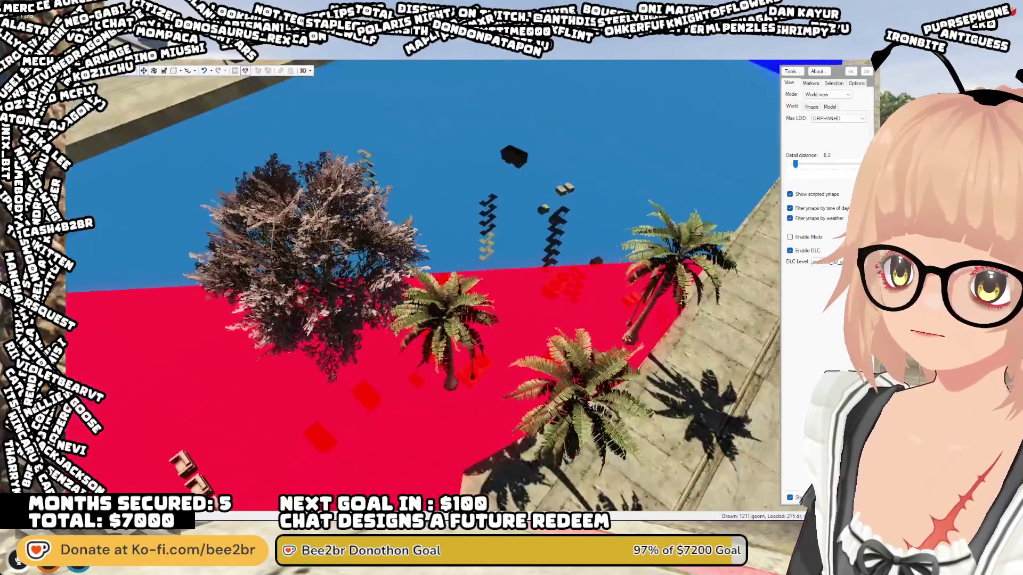
pyautogui.press('d')
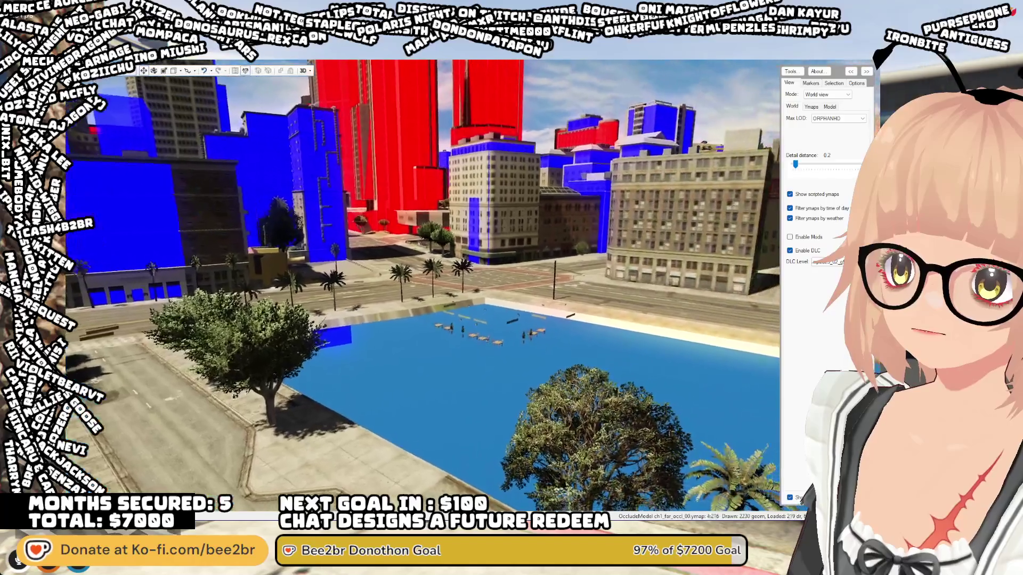
pyautogui.press('a')
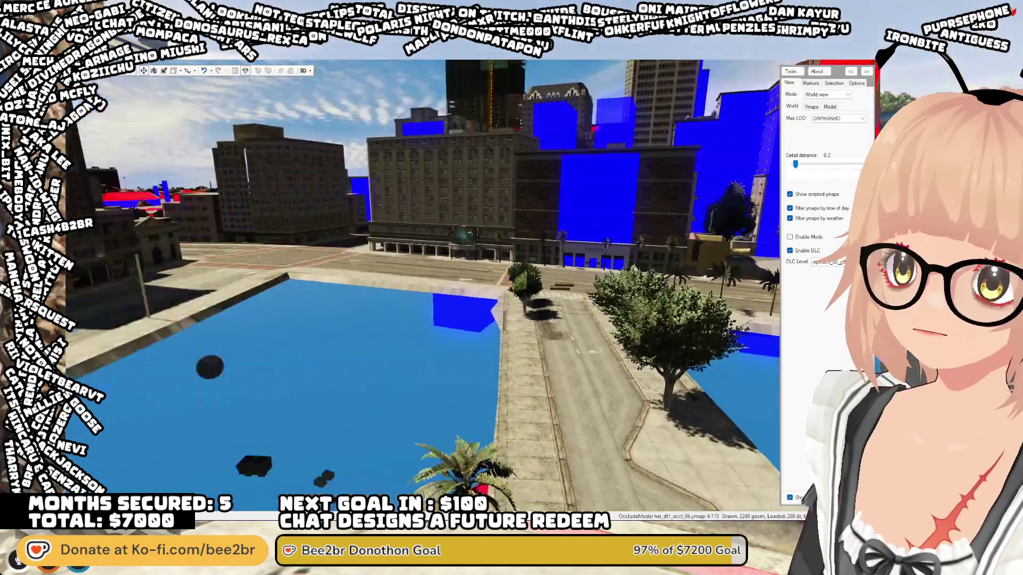
pyautogui.press('w')
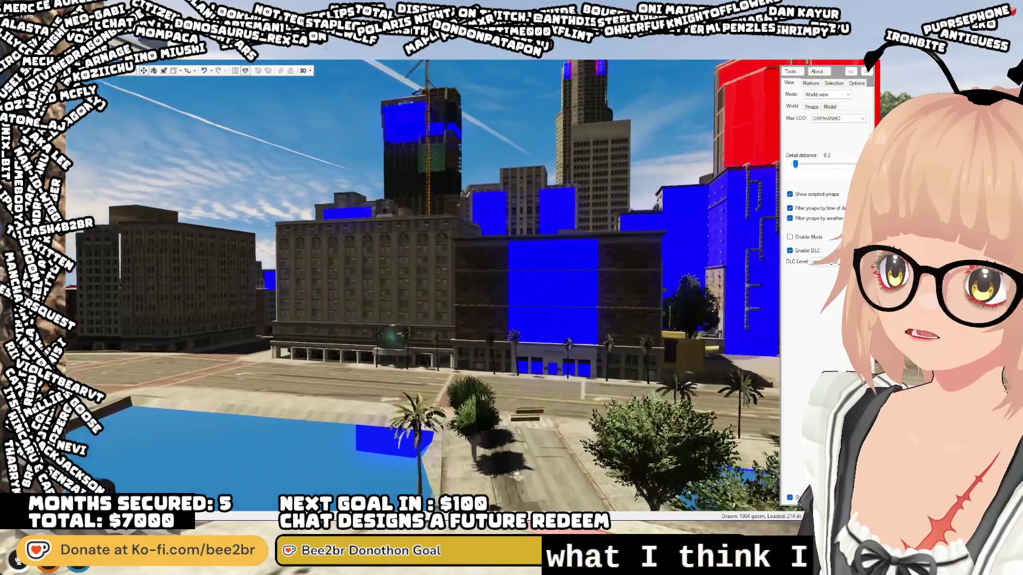
pyautogui.press('s')
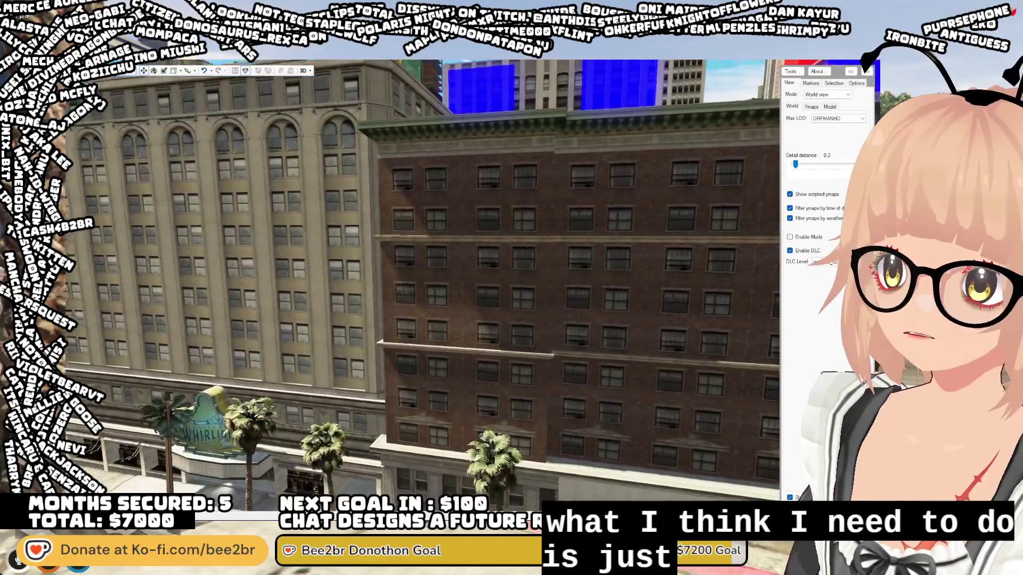
pyautogui.press('d')
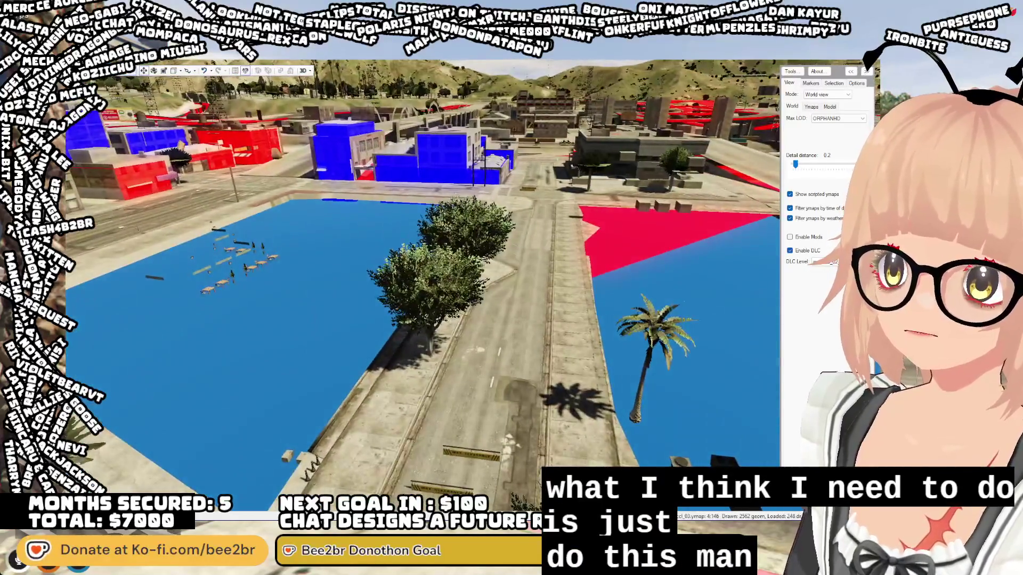
pyautogui.press('s')
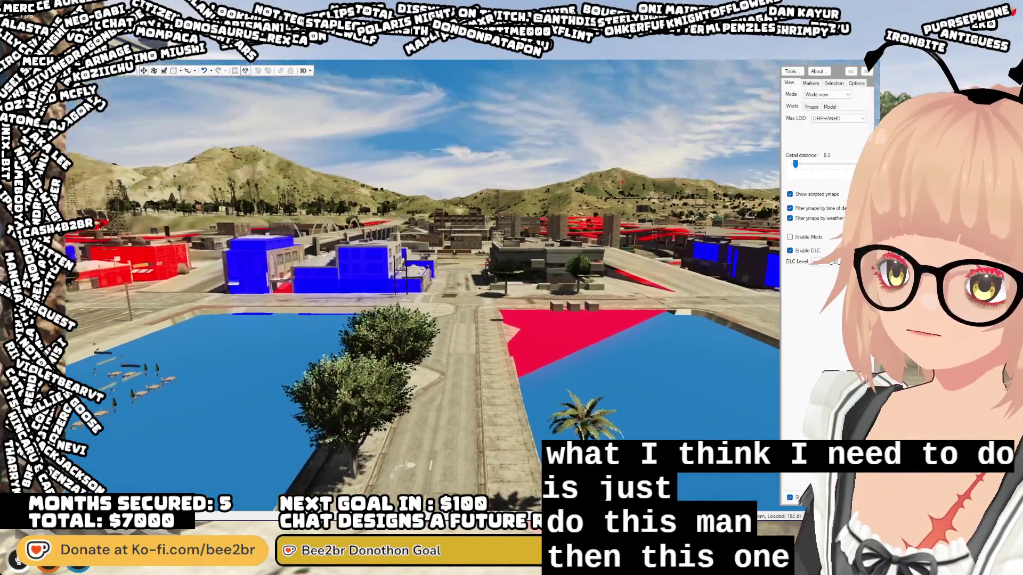
pyautogui.press('w')
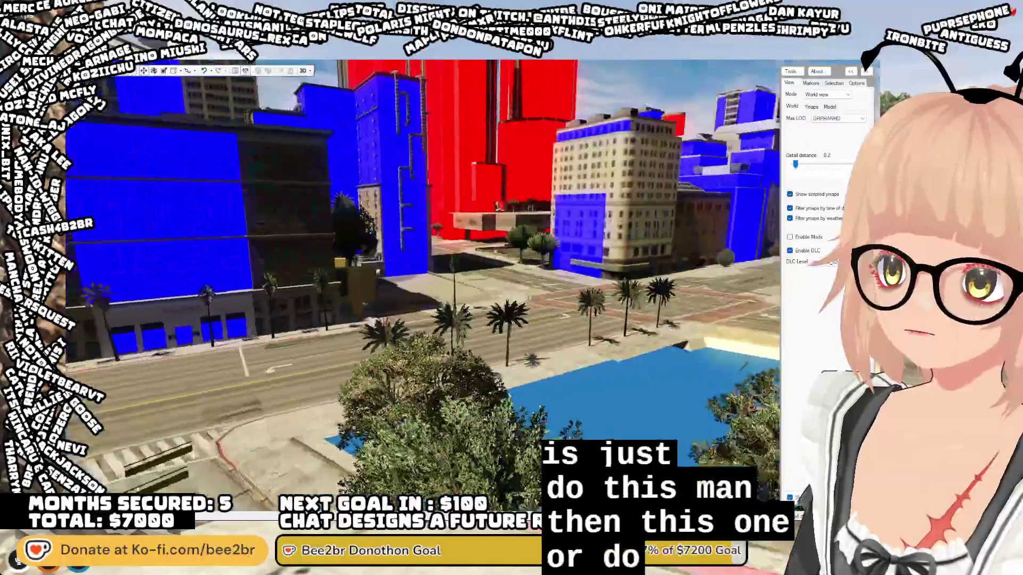
pyautogui.press('w')
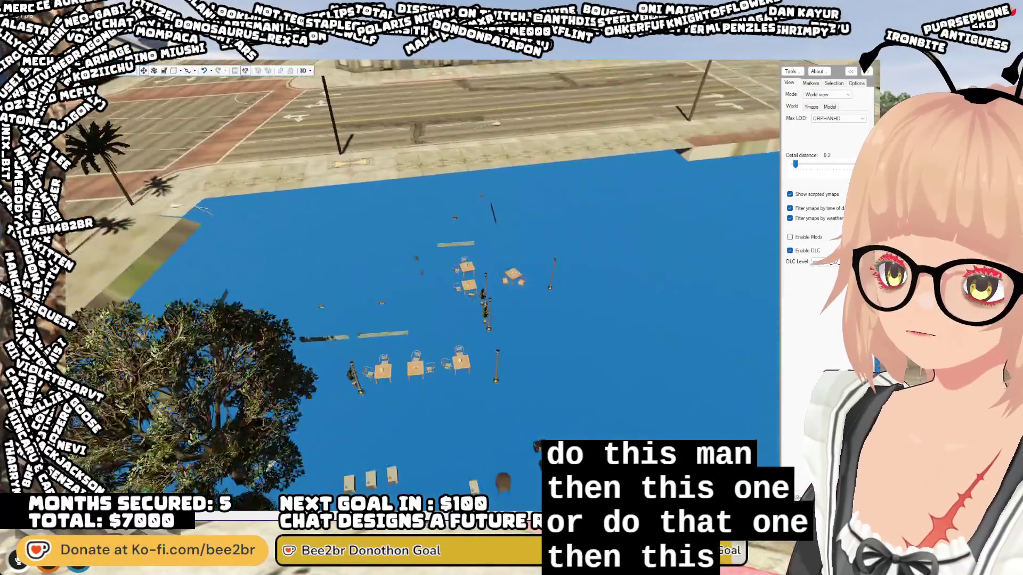
pyautogui.press('w')
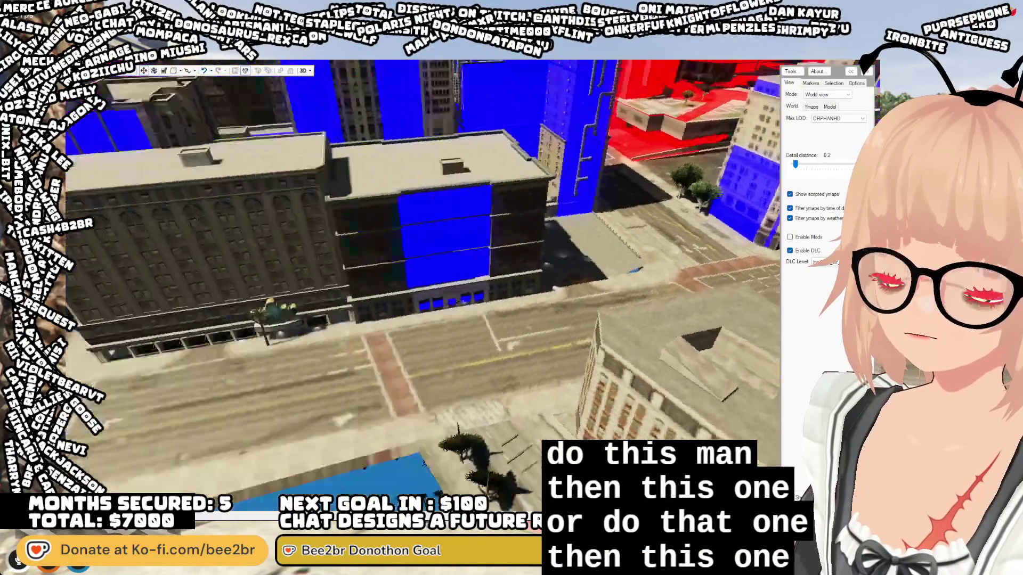
pyautogui.press('s')
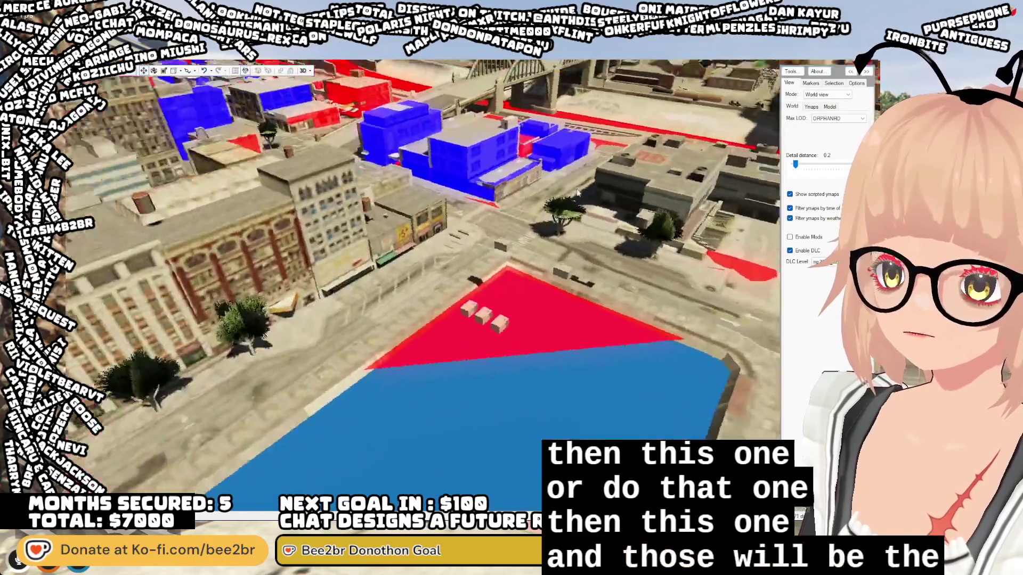
pyautogui.moveTo(577, 193)
pyautogui.mouseDown()
pyautogui.moveTo(473, 271)
pyautogui.moveTo(462, 310)
pyautogui.moveTo(416, 343)
pyautogui.moveTo(241, 330)
pyautogui.moveTo(275, 321)
pyautogui.mouseUp()
pyautogui.press('w')
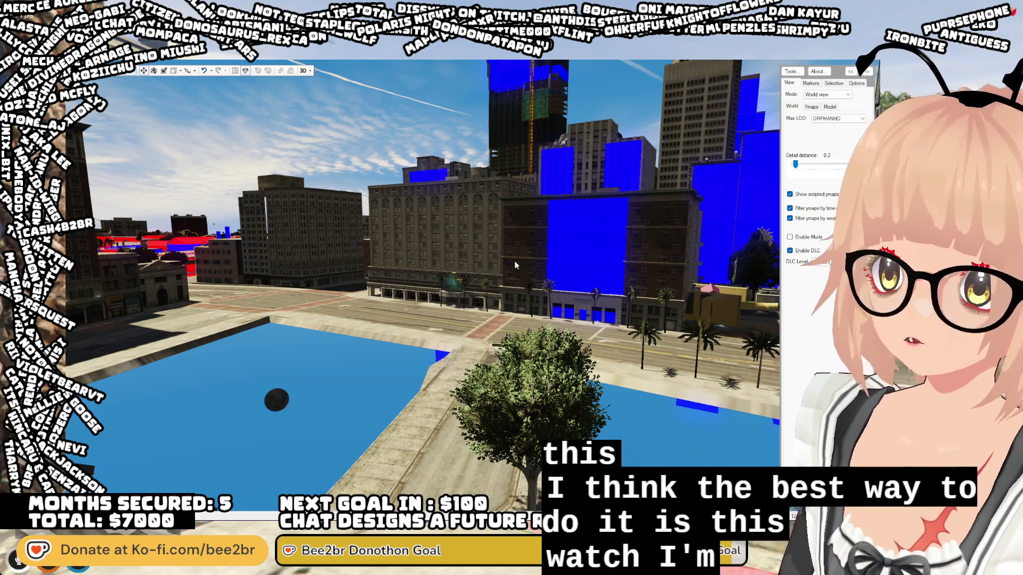
# - Fly the camera over Legion Square toward the downtown buildings
pyautogui.press('w')
pyautogui.press('w')
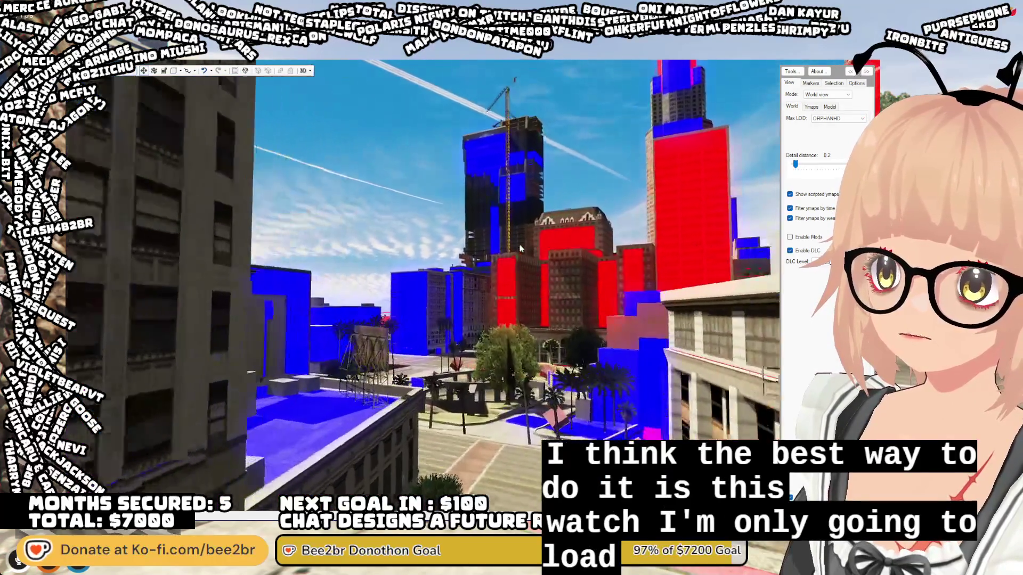
pyautogui.press('w')
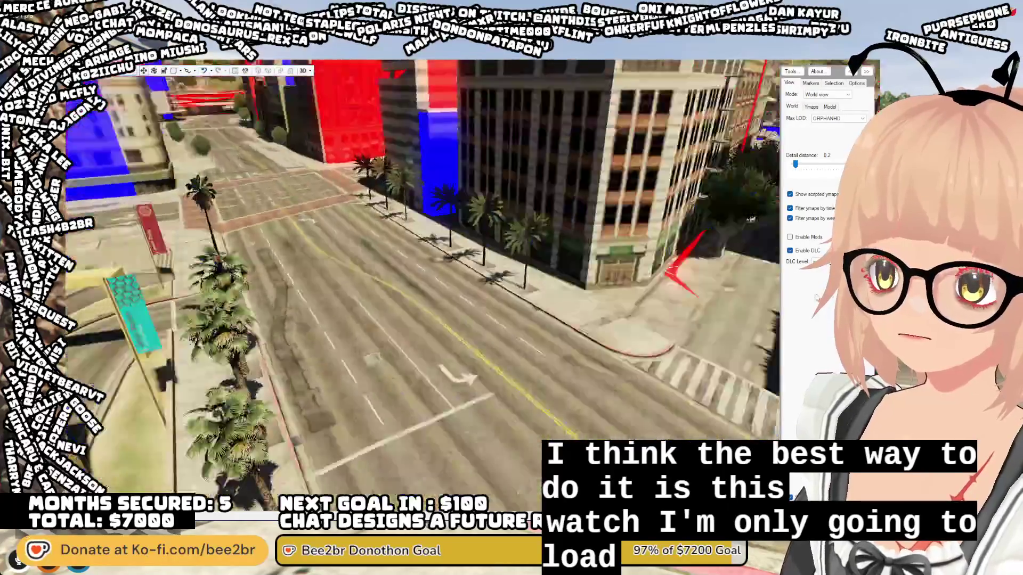
pyautogui.press('d')
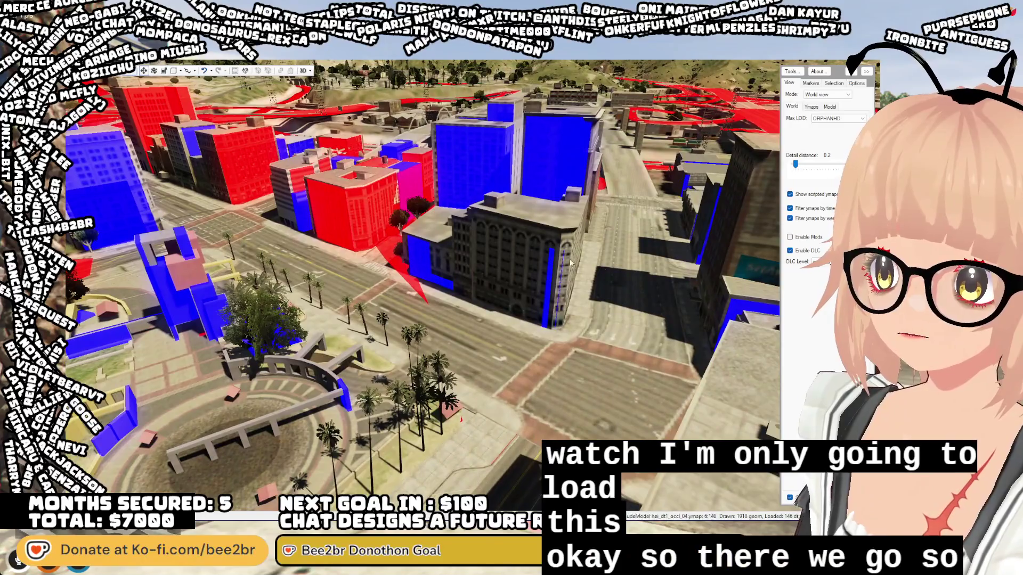
pyautogui.moveTo(570, 262)
pyautogui.mouseDown()
pyautogui.moveTo(375, 202)
pyautogui.moveTo(372, 177)
pyautogui.mouseUp()
pyautogui.press('w')
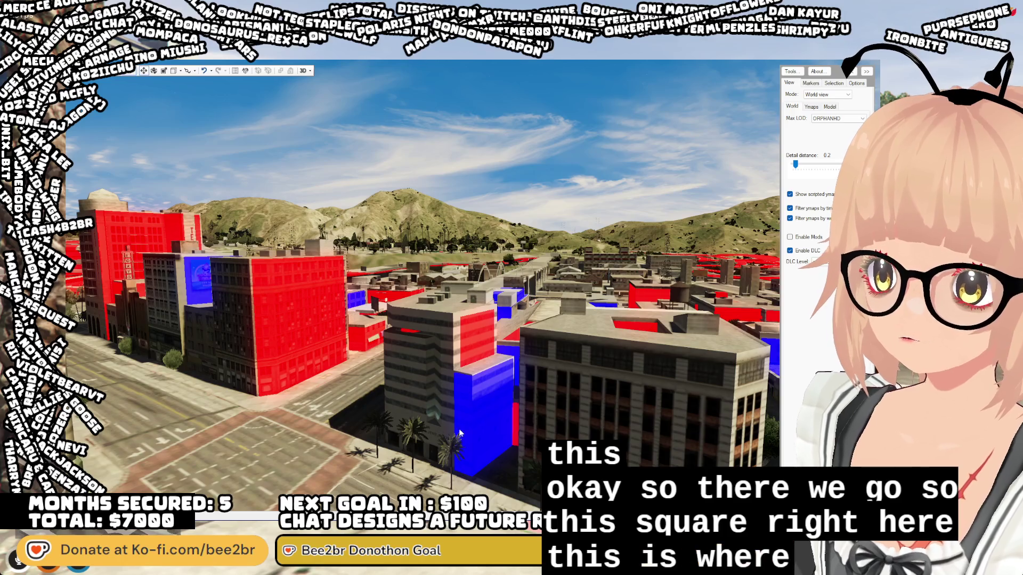
# - Frame the coffee shop building from above and set detail distance to 0.0
pyautogui.moveTo(478, 425)
pyautogui.mouseDown()
pyautogui.moveTo(475, 404)
pyautogui.moveTo(389, 331)
pyautogui.mouseUp()
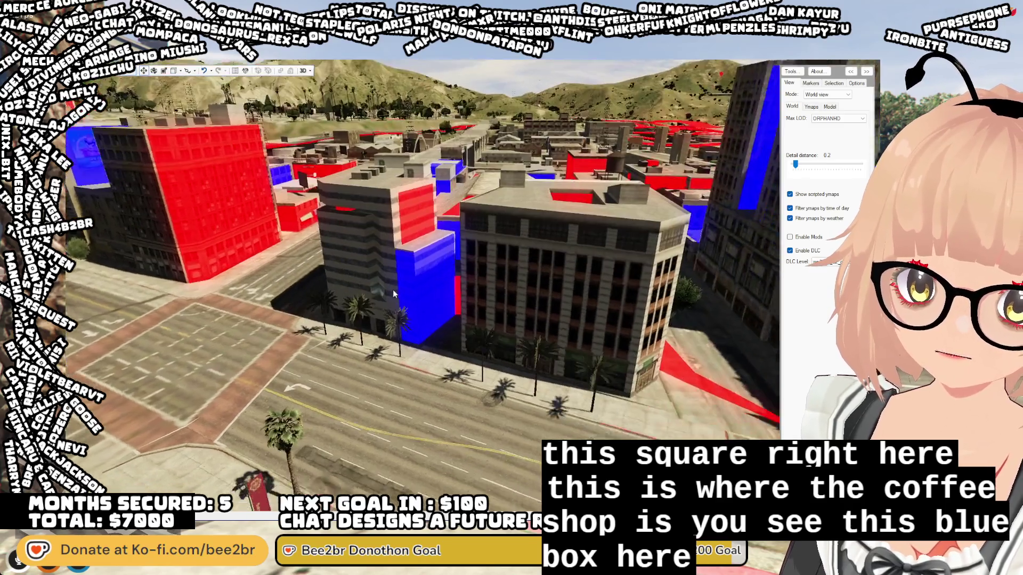
pyautogui.moveTo(392, 289)
pyautogui.mouseDown()
pyautogui.moveTo(416, 277)
pyautogui.moveTo(429, 286)
pyautogui.mouseUp()
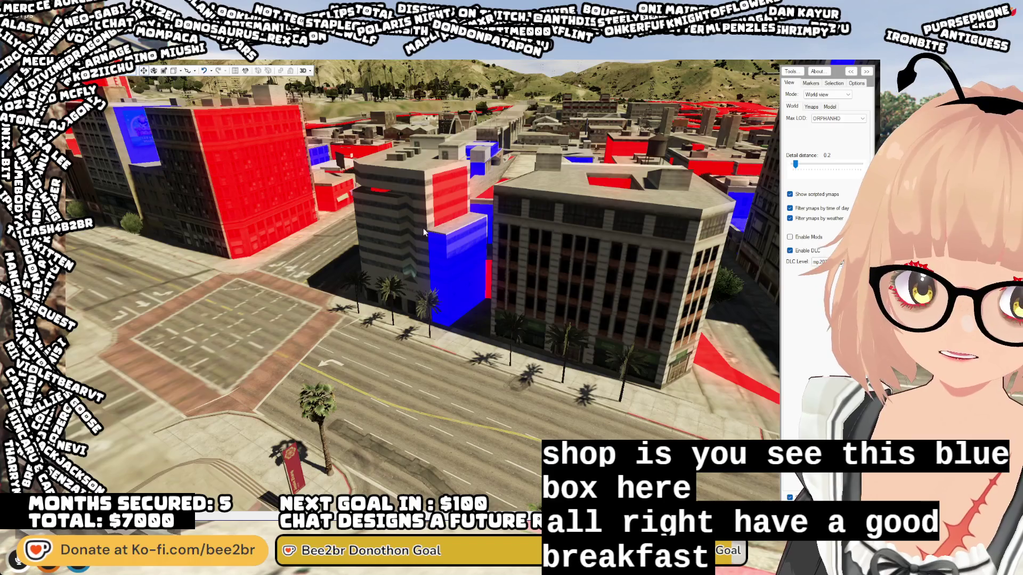
pyautogui.moveTo(392, 240); pyautogui.dragTo(501, 271)
pyautogui.moveTo(795, 165)
pyautogui.mouseDown()
pyautogui.moveTo(808, 165)
pyautogui.moveTo(792, 164)
pyautogui.mouseUp()
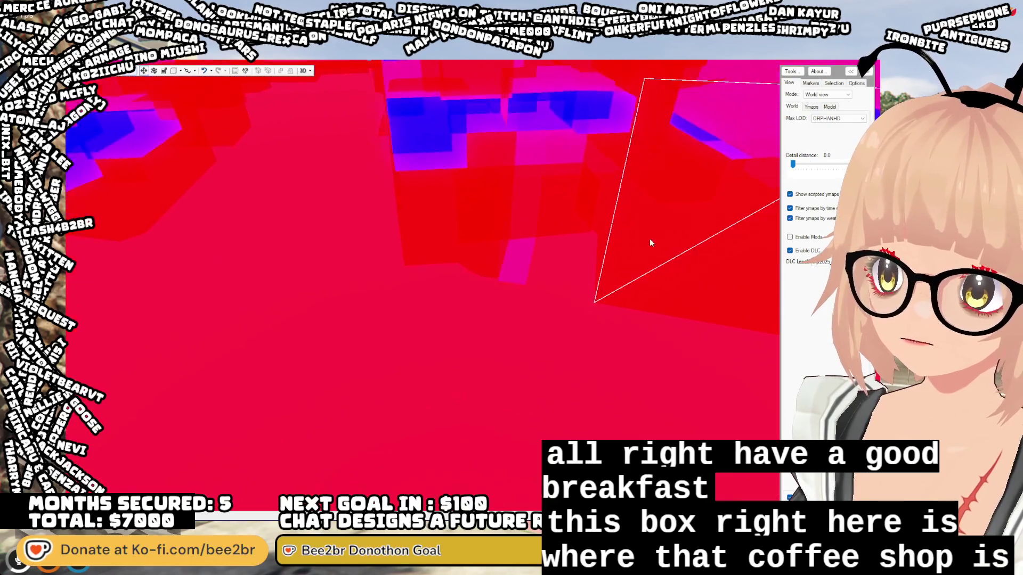
# - Look over the occlusion triangles and blocks, then raise detail distance to 0.1
pyautogui.moveTo(640, 234)
pyautogui.mouseDown()
pyautogui.moveTo(472, 239)
pyautogui.moveTo(264, 212)
pyautogui.moveTo(201, 241)
pyautogui.moveTo(137, 240)
pyautogui.moveTo(85, 181)
pyautogui.mouseUp()
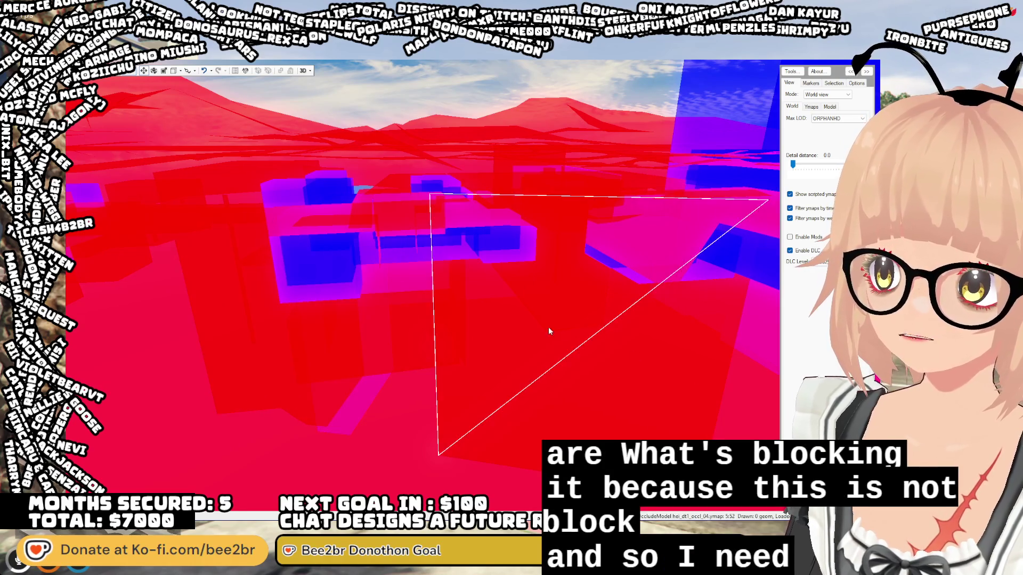
pyautogui.moveTo(417, 315); pyautogui.dragTo(705, 365)
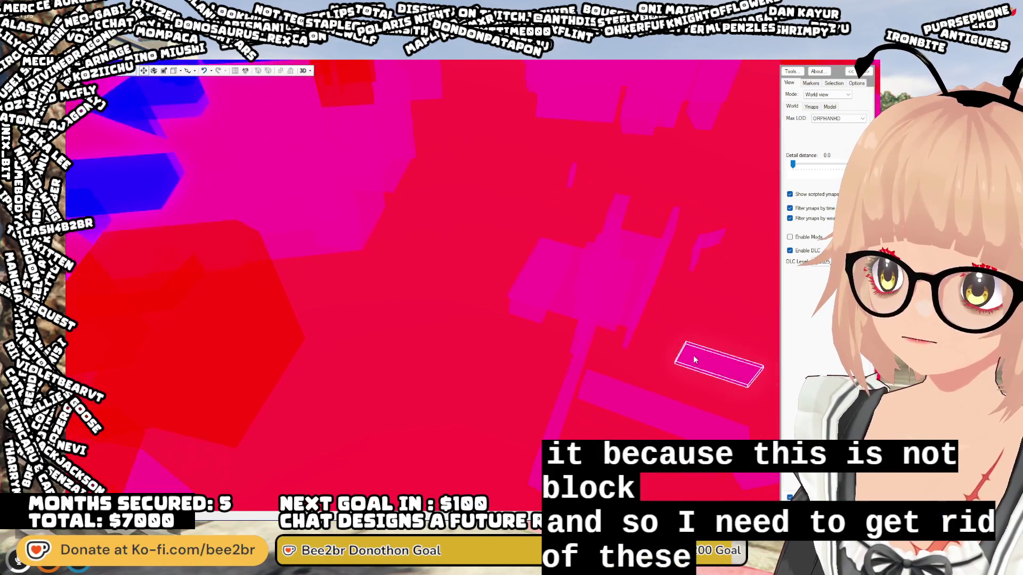
pyautogui.press('w')
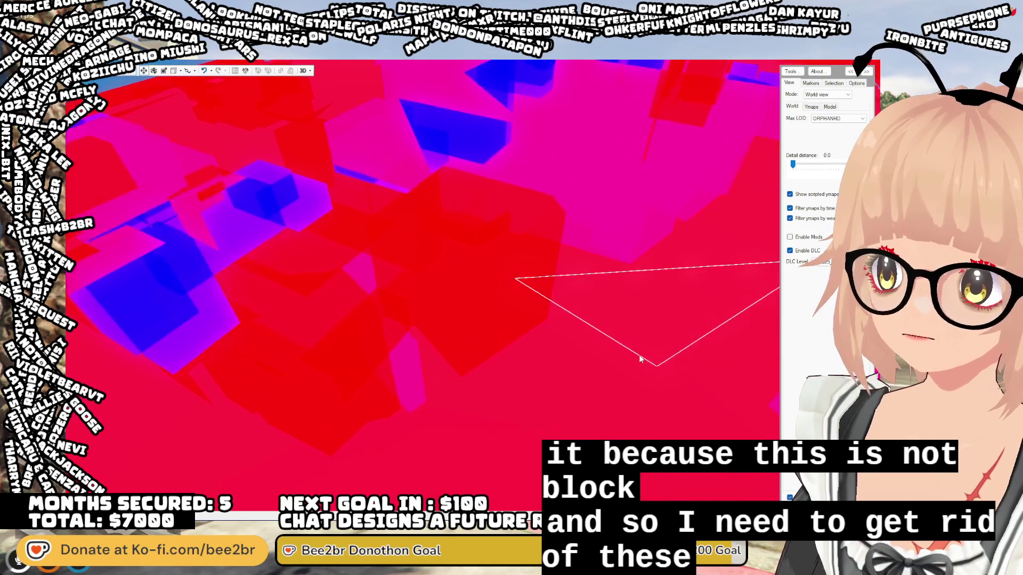
pyautogui.moveTo(793, 164); pyautogui.dragTo(794, 165)
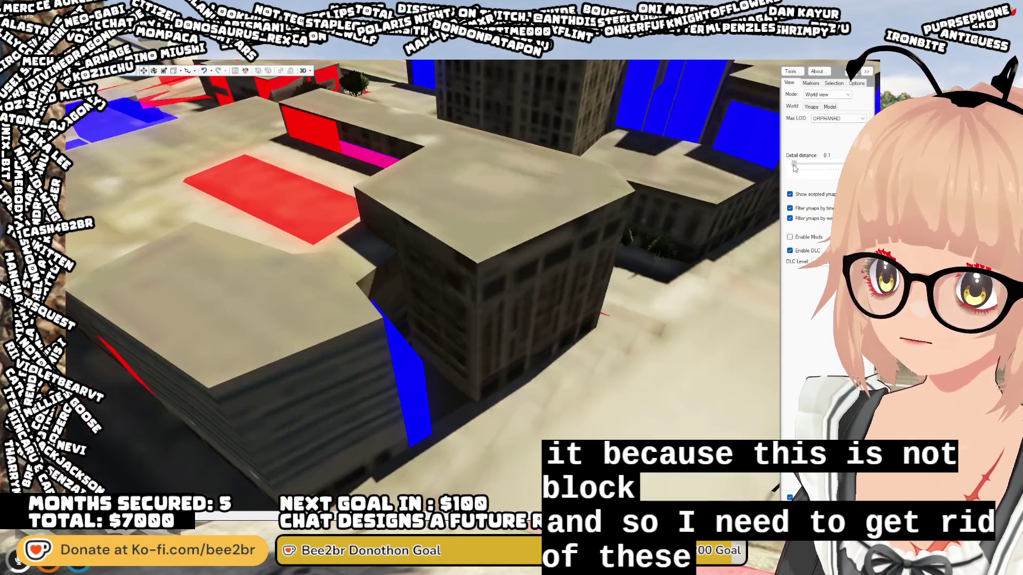
# - Sink the coffee shop's blue BoxOccluder underground and return detail distance to 0.0
pyautogui.press('w')
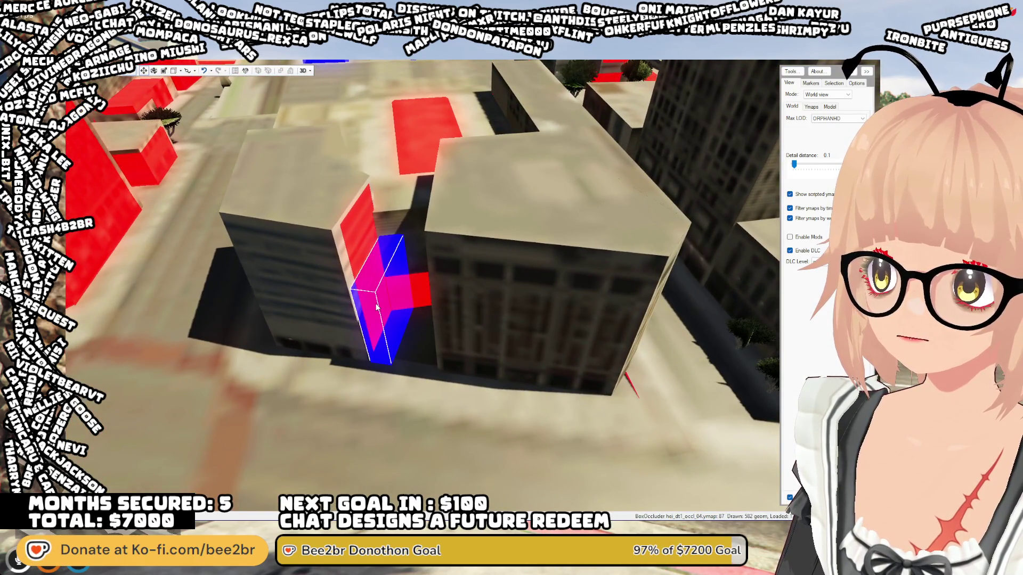
pyautogui.click(410, 484)
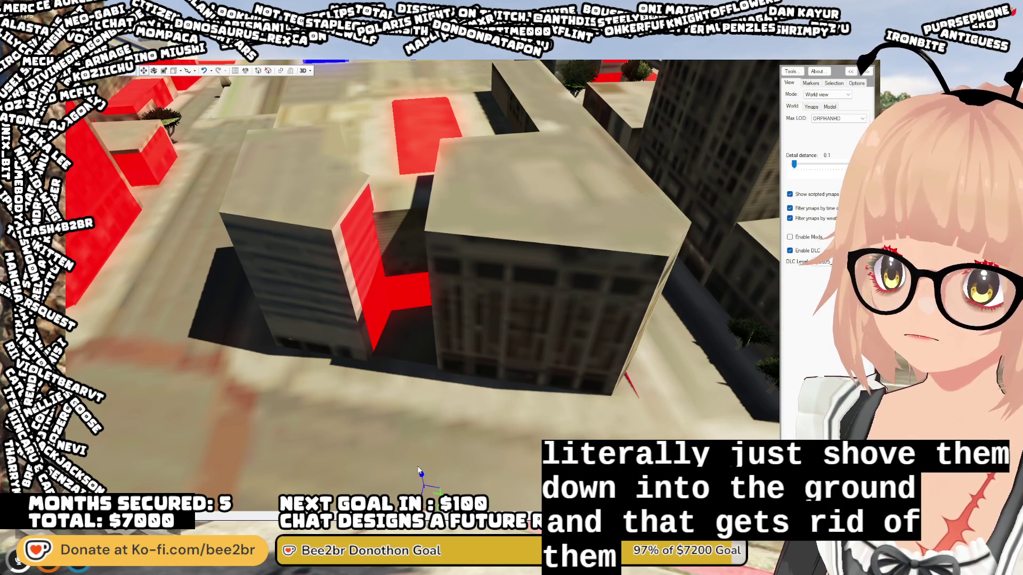
pyautogui.moveTo(507, 346)
pyautogui.mouseDown()
pyautogui.moveTo(375, 376)
pyautogui.moveTo(357, 355)
pyautogui.moveTo(365, 340)
pyautogui.moveTo(486, 289)
pyautogui.moveTo(511, 289)
pyautogui.moveTo(545, 389)
pyautogui.moveTo(519, 334)
pyautogui.moveTo(551, 319)
pyautogui.moveTo(516, 321)
pyautogui.moveTo(793, 165)
pyautogui.mouseUp()
pyautogui.click(664, 231)
# - Select the cube-shaped and small central occlusion boxes and push one downward
pyautogui.moveTo(663, 231)
pyautogui.mouseDown()
pyautogui.moveTo(617, 229)
pyautogui.moveTo(479, 291)
pyautogui.mouseUp()
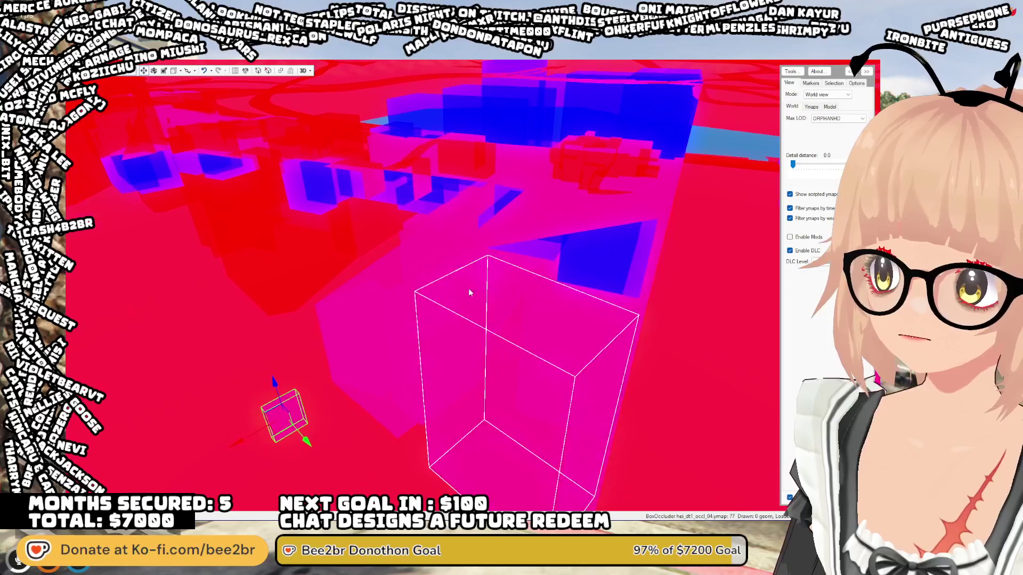
pyautogui.click(356, 311)
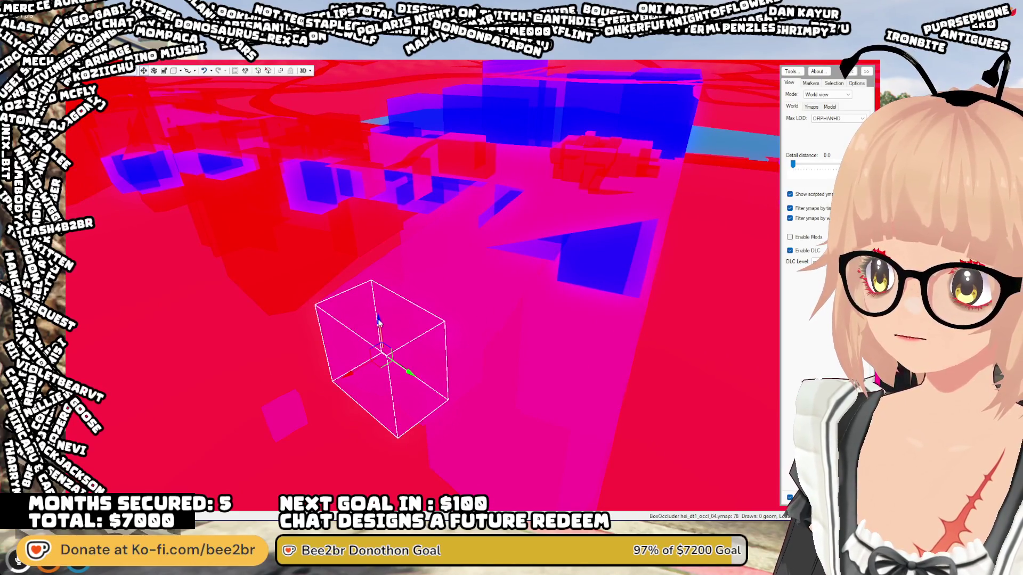
pyautogui.moveTo(479, 277); pyautogui.dragTo(488, 339)
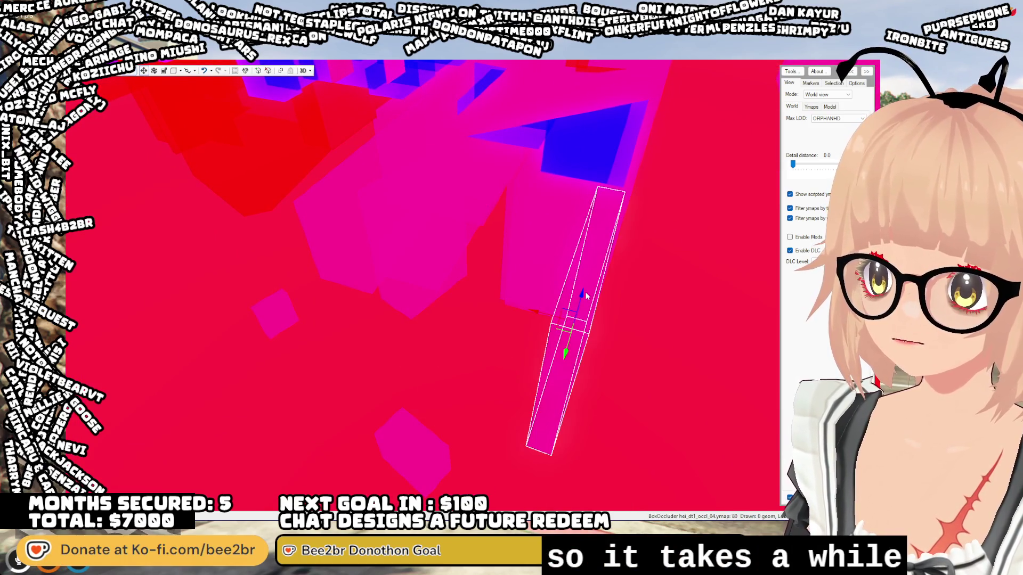
pyautogui.click(554, 239)
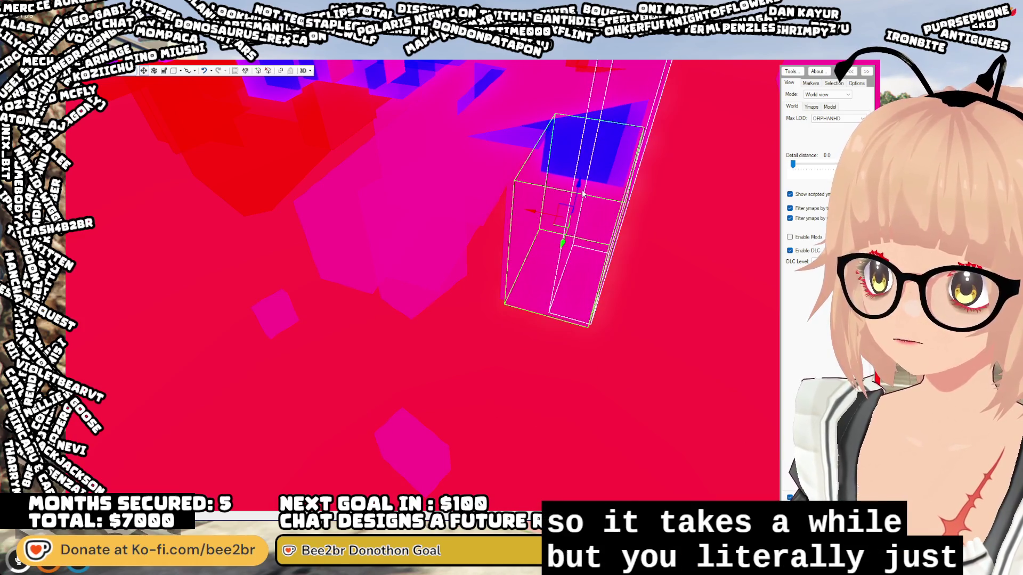
pyautogui.click(449, 246)
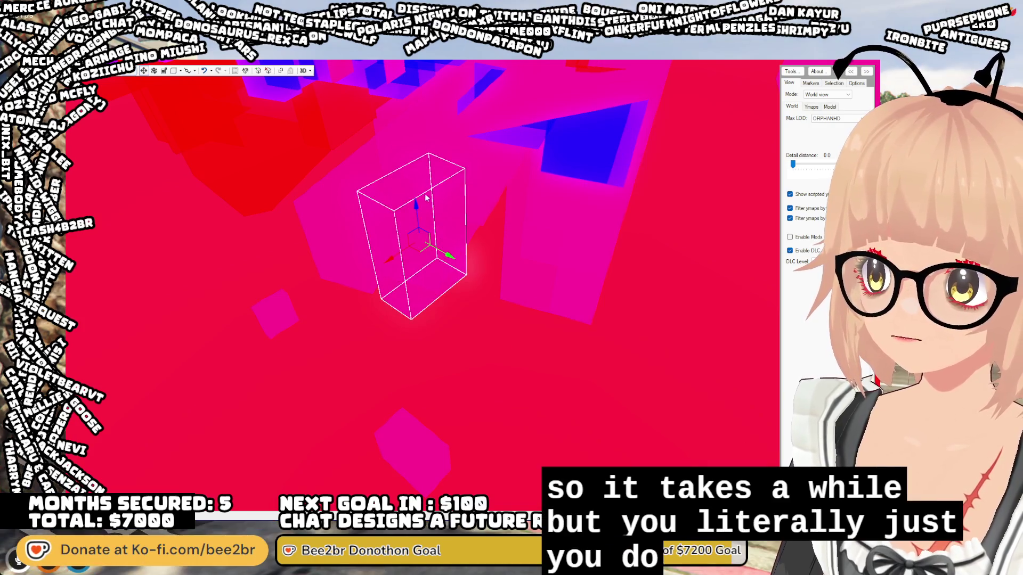
pyautogui.moveTo(417, 399); pyautogui.dragTo(394, 441)
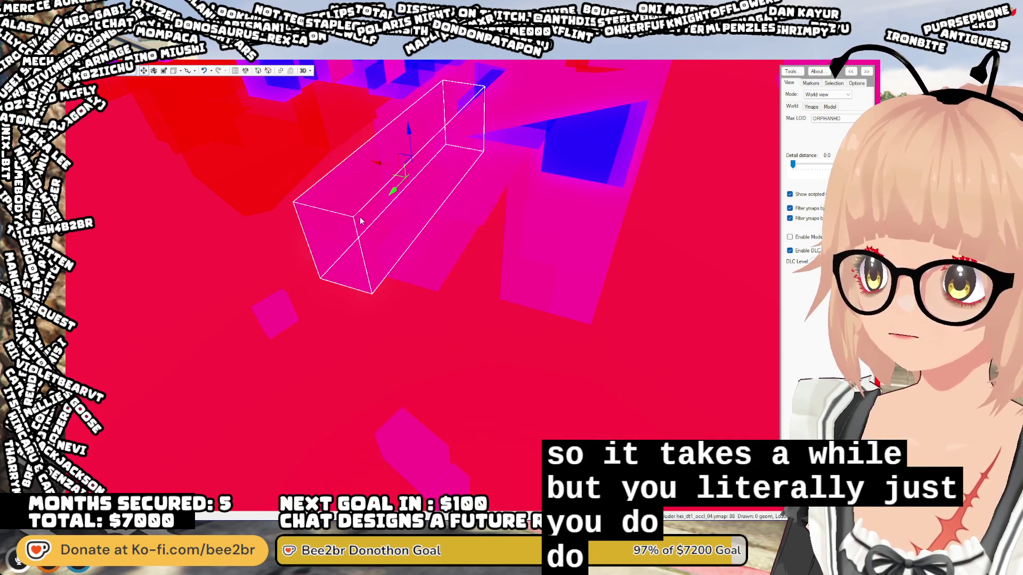
# - Select an occlusion triangle and the narrow column, moving the box further down
pyautogui.click(446, 271)
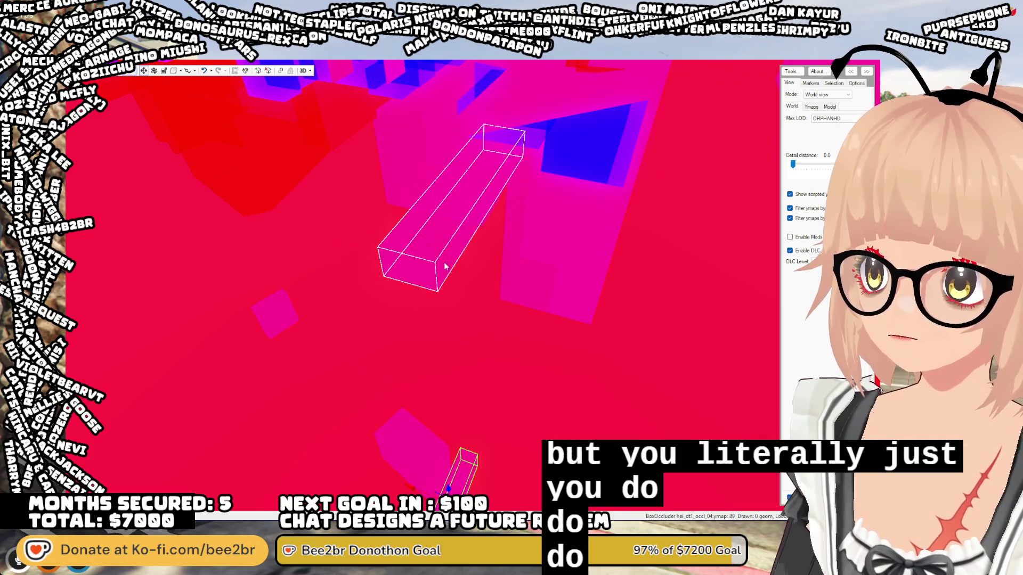
pyautogui.moveTo(463, 157); pyautogui.dragTo(465, 167)
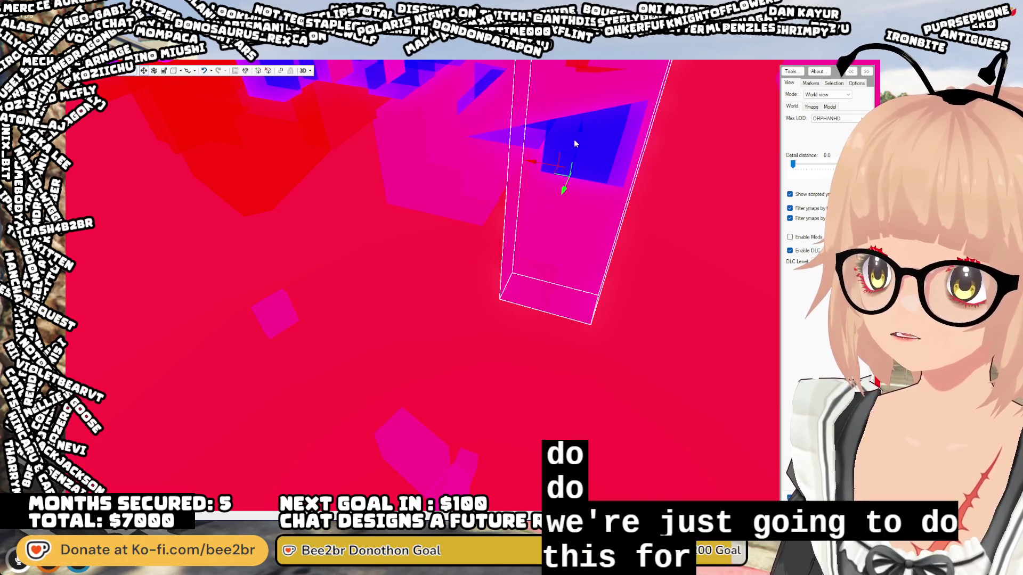
pyautogui.click(577, 284)
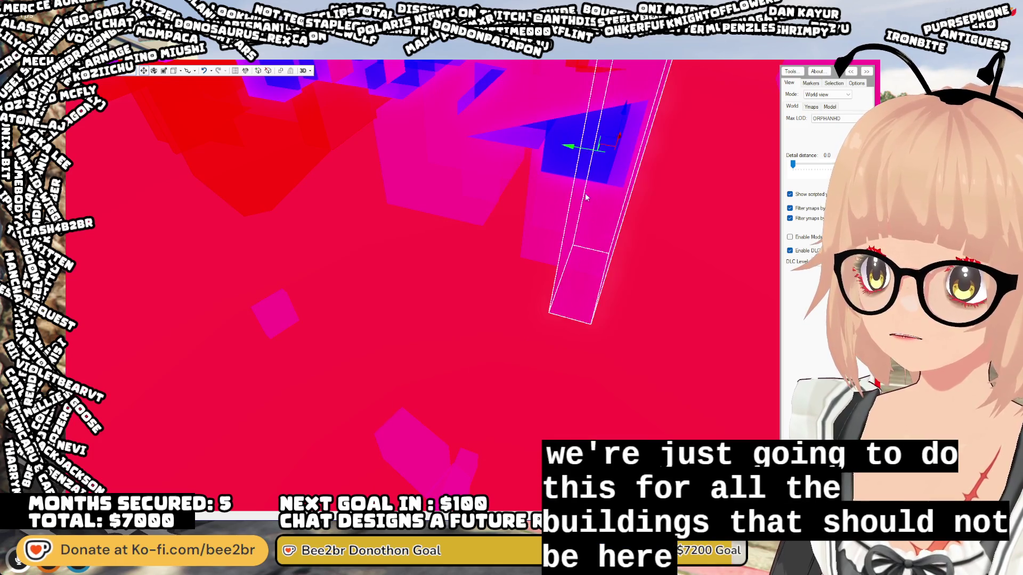
pyautogui.press('w')
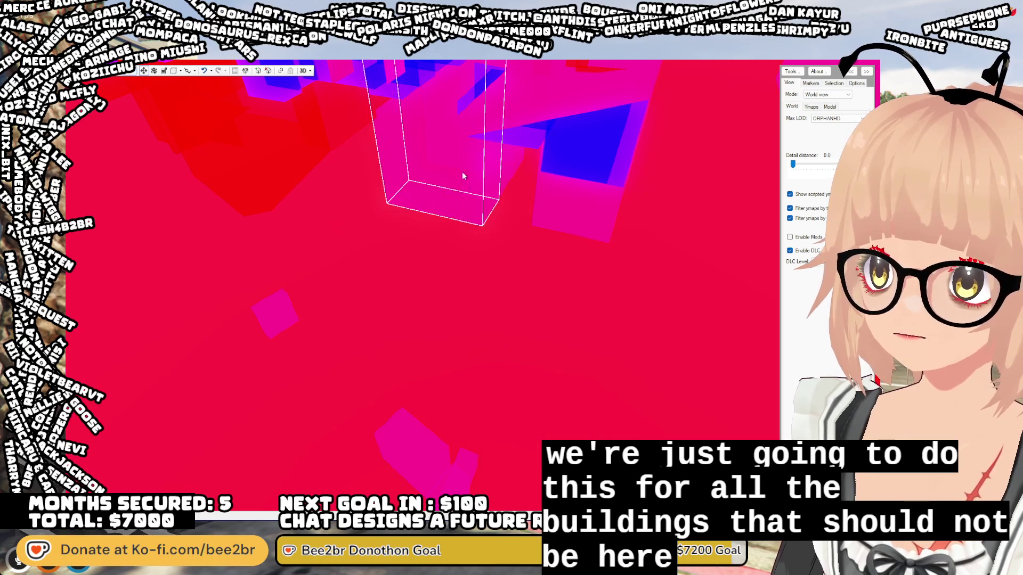
pyautogui.press('w')
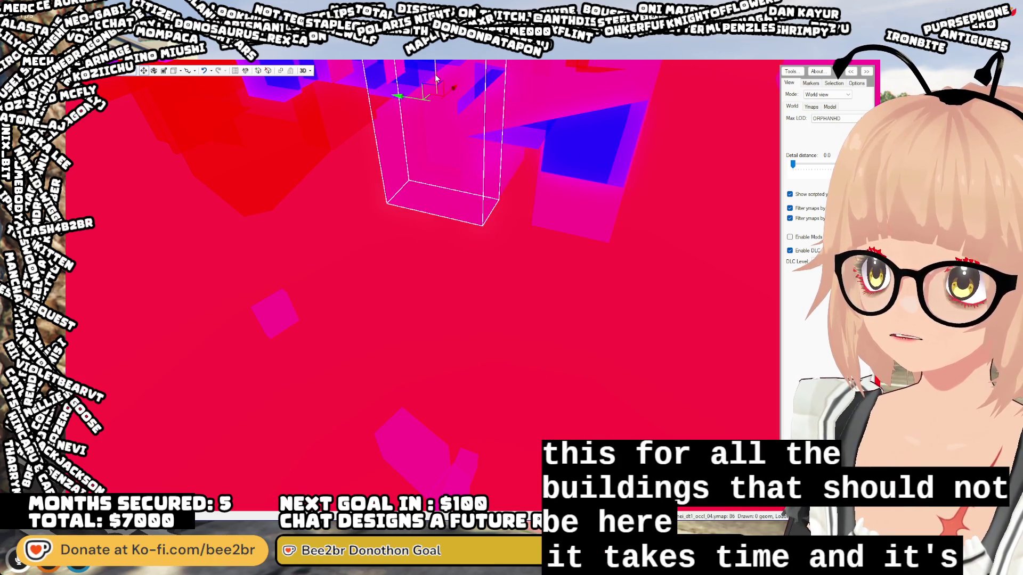
# - Push the tall central occlusion box down below the ground
pyautogui.click(436, 79)
pyautogui.moveTo(499, 284)
pyautogui.mouseDown()
pyautogui.moveTo(417, 299)
pyautogui.moveTo(437, 273)
pyautogui.moveTo(395, 279)
pyautogui.moveTo(450, 277)
pyautogui.mouseUp()
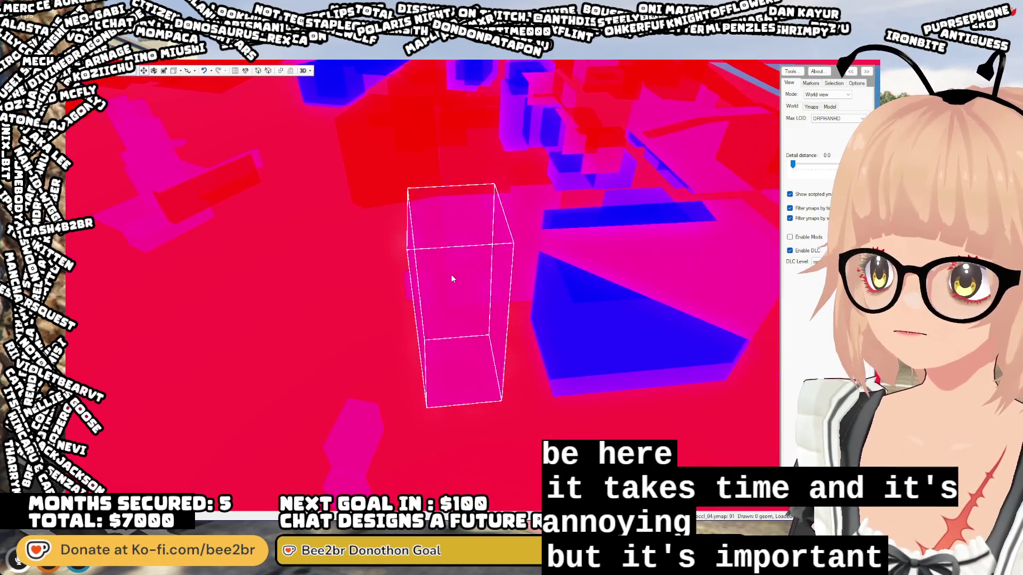
pyautogui.click(489, 258)
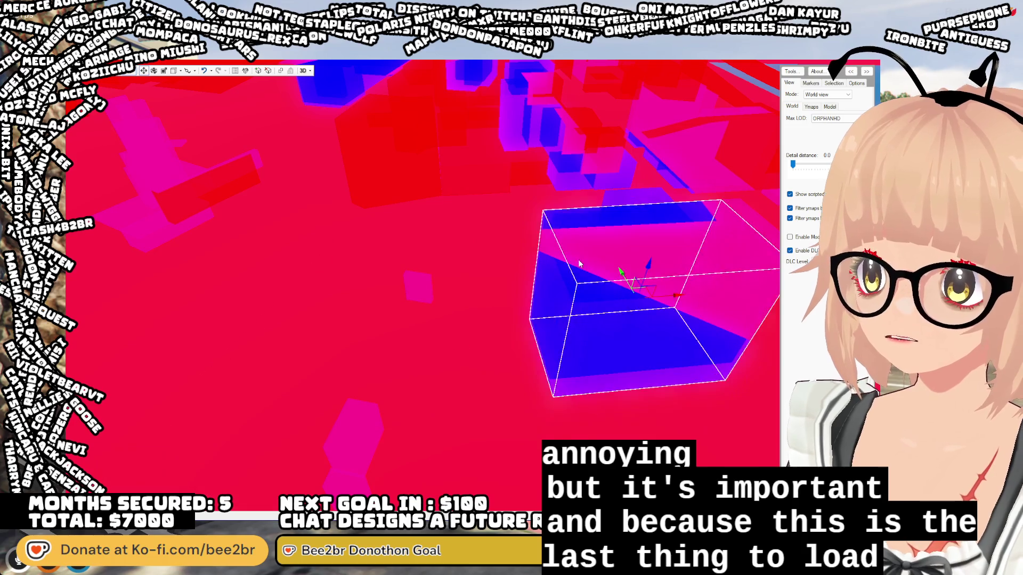
pyautogui.moveTo(646, 276); pyautogui.dragTo(613, 479)
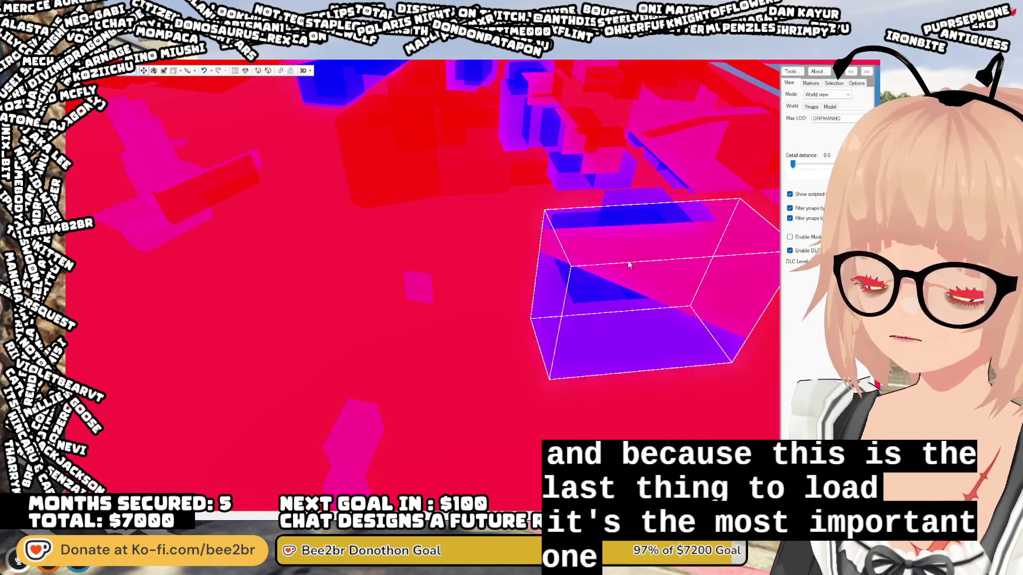
pyautogui.moveTo(650, 258)
pyautogui.mouseDown()
pyautogui.moveTo(586, 341)
pyautogui.moveTo(612, 480)
pyautogui.mouseUp()
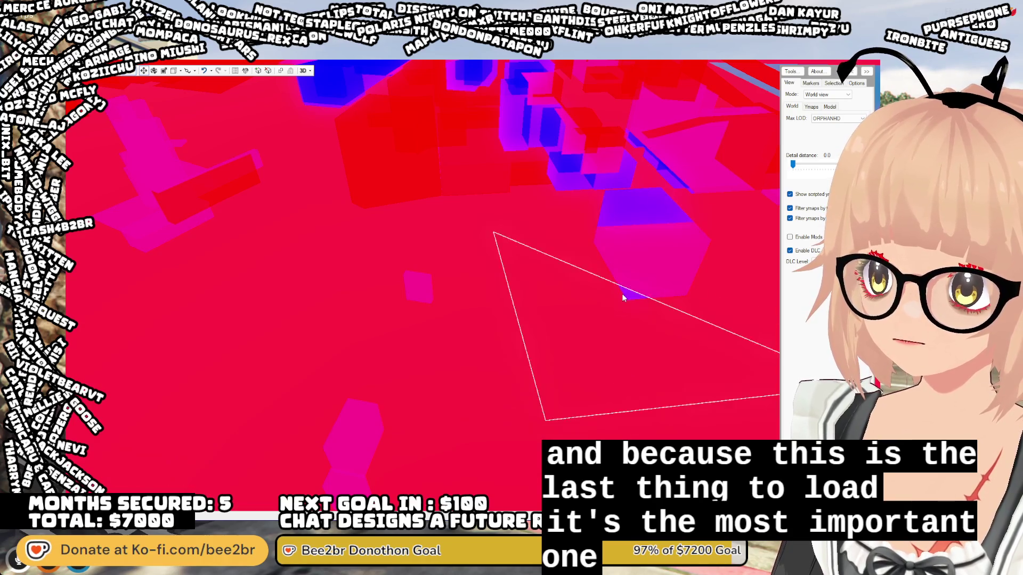
pyautogui.moveTo(659, 203)
pyautogui.mouseDown()
pyautogui.moveTo(580, 341)
pyautogui.moveTo(506, 282)
pyautogui.mouseUp()
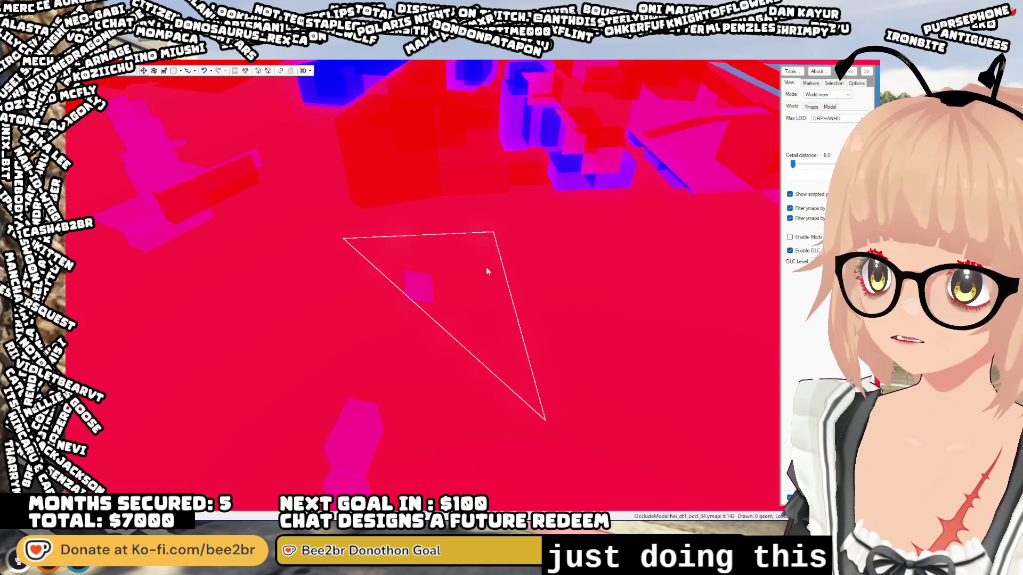
pyautogui.scroll(-10, 416, 298)
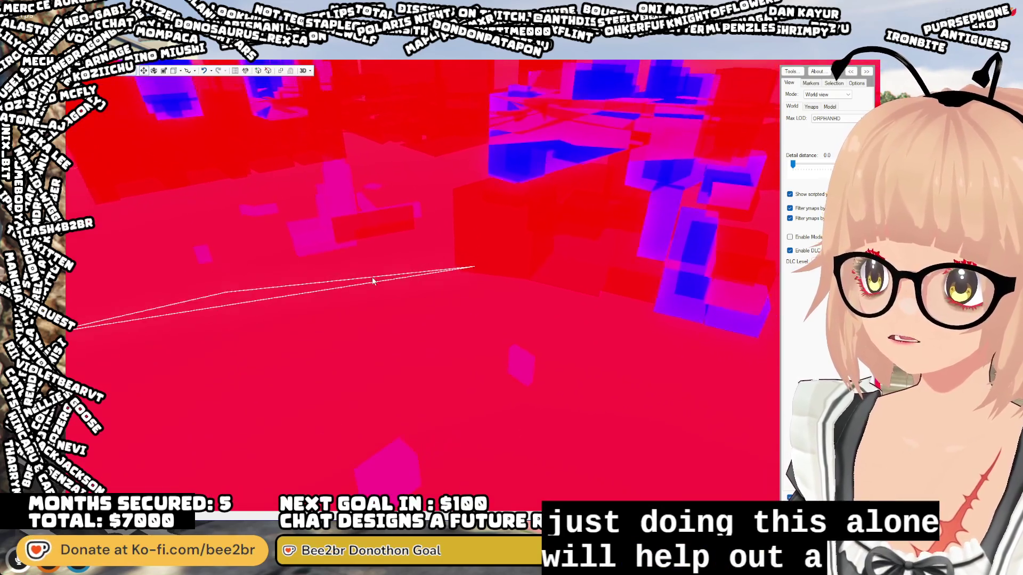
pyautogui.press('w')
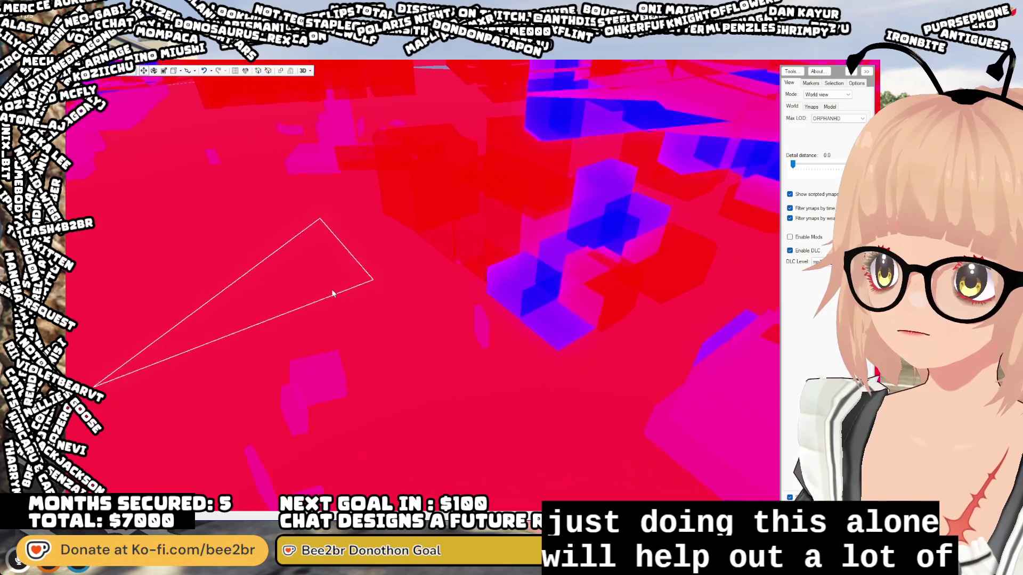
pyautogui.moveTo(793, 167); pyautogui.dragTo(793, 167)
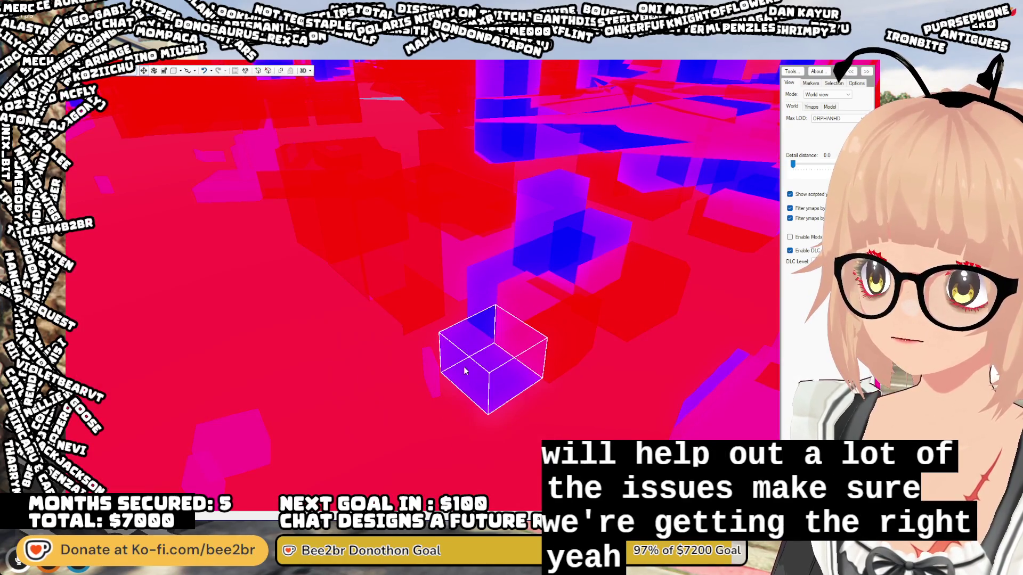
# - Select several small box occluder cubes and push one below the street
pyautogui.click(502, 330)
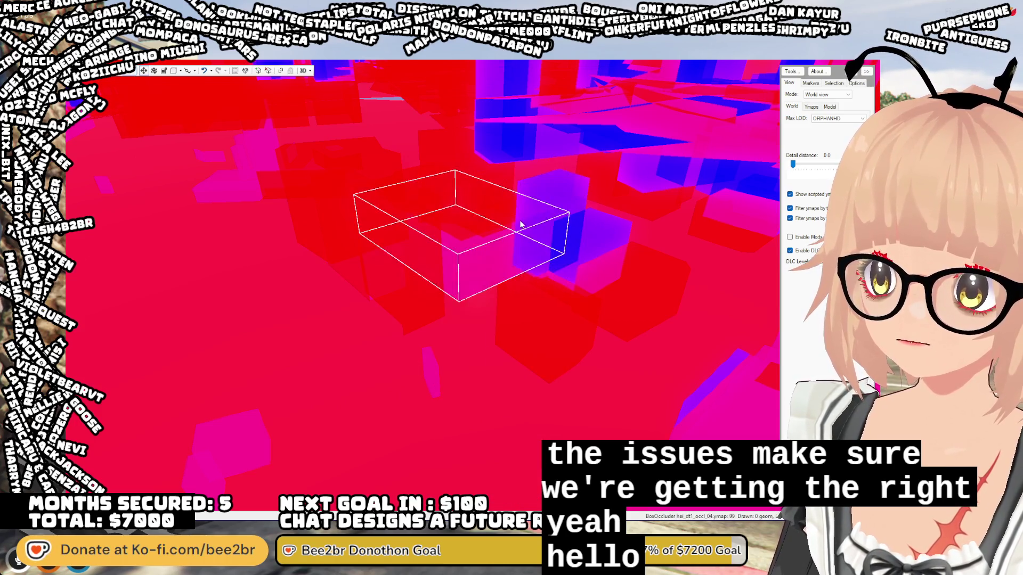
pyautogui.click(468, 197)
pyautogui.click(573, 258)
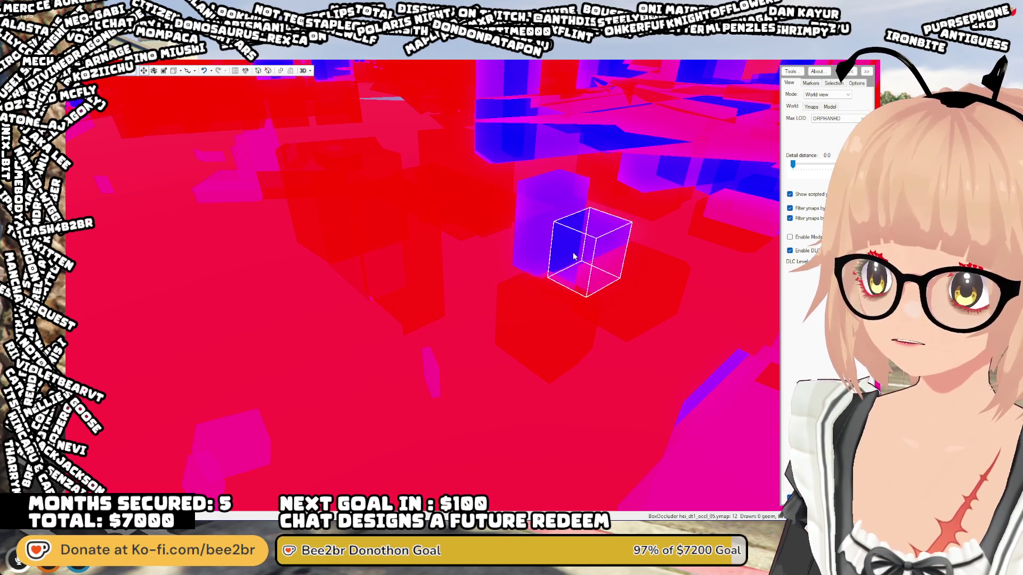
pyautogui.click(571, 441)
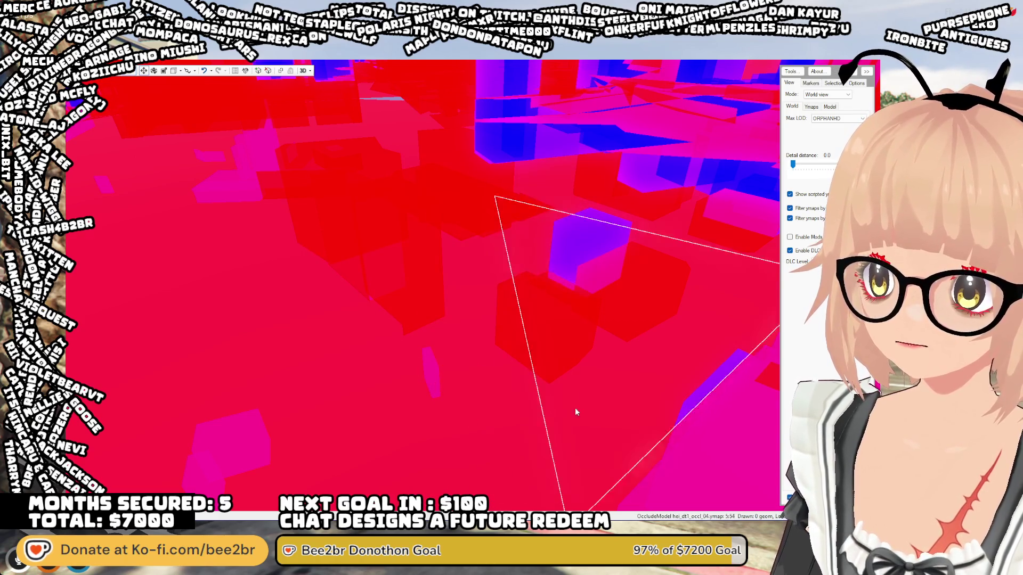
pyautogui.click(592, 229)
pyautogui.moveTo(592, 229)
pyautogui.mouseDown()
pyautogui.moveTo(575, 272)
pyautogui.moveTo(506, 314)
pyautogui.moveTo(381, 333)
pyautogui.moveTo(438, 315)
pyautogui.mouseUp()
pyautogui.scroll(-10, 439, 315)
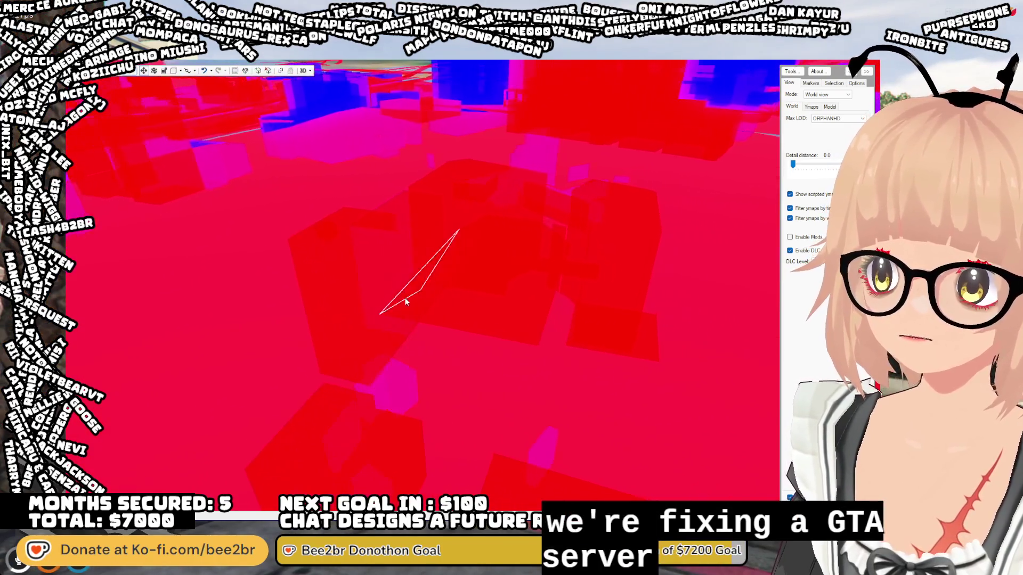
pyautogui.moveTo(359, 292)
pyautogui.mouseDown()
pyautogui.moveTo(324, 276)
pyautogui.moveTo(285, 289)
pyautogui.moveTo(214, 286)
pyautogui.moveTo(241, 299)
pyautogui.moveTo(198, 295)
pyautogui.moveTo(326, 282)
pyautogui.moveTo(413, 291)
pyautogui.mouseUp()
pyautogui.click(413, 287)
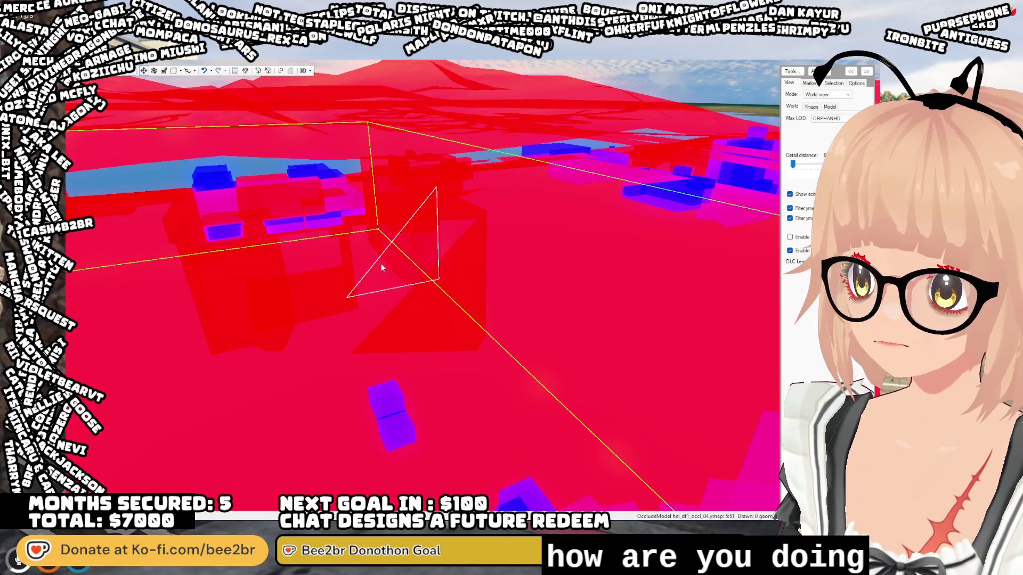
# - Drag one corner of an upright occluder triangle down and to the right
pyautogui.moveTo(433, 276)
pyautogui.mouseDown()
pyautogui.moveTo(440, 369)
pyautogui.moveTo(413, 343)
pyautogui.moveTo(421, 328)
pyautogui.moveTo(429, 334)
pyautogui.moveTo(395, 337)
pyautogui.moveTo(468, 322)
pyautogui.mouseUp()
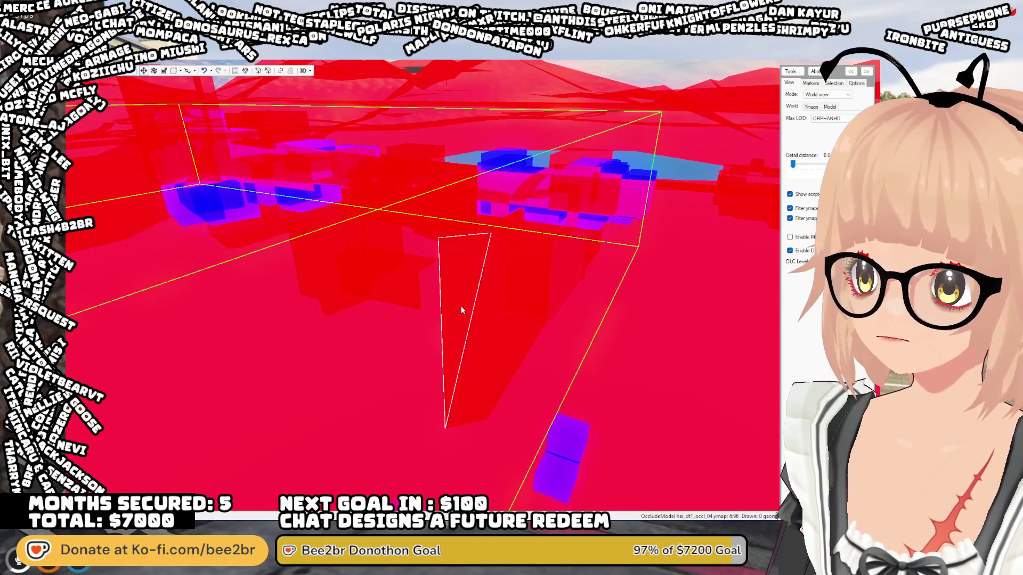
pyautogui.click(459, 302)
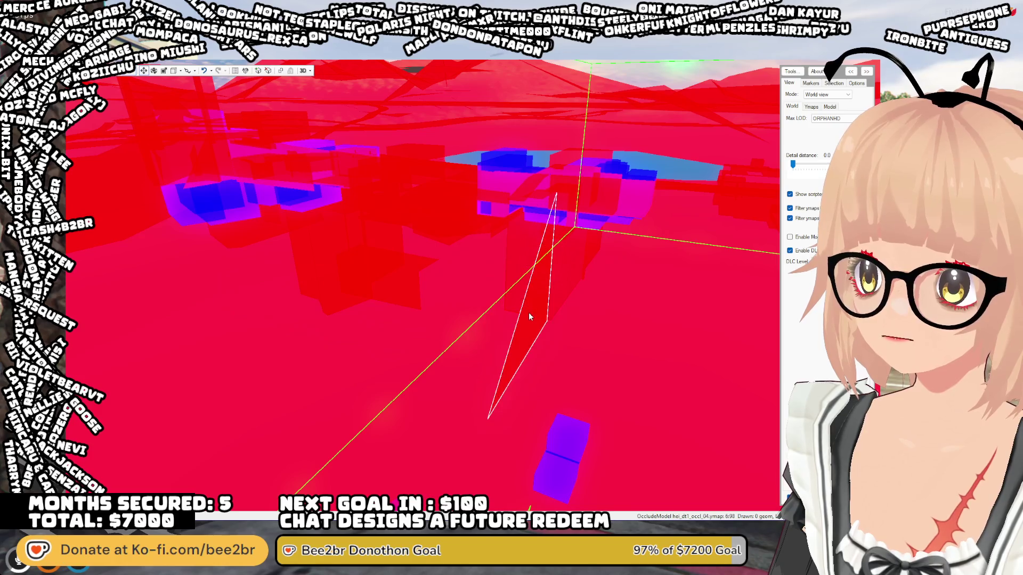
pyautogui.moveTo(533, 447)
pyautogui.mouseDown()
pyautogui.moveTo(541, 330)
pyautogui.moveTo(478, 318)
pyautogui.mouseUp()
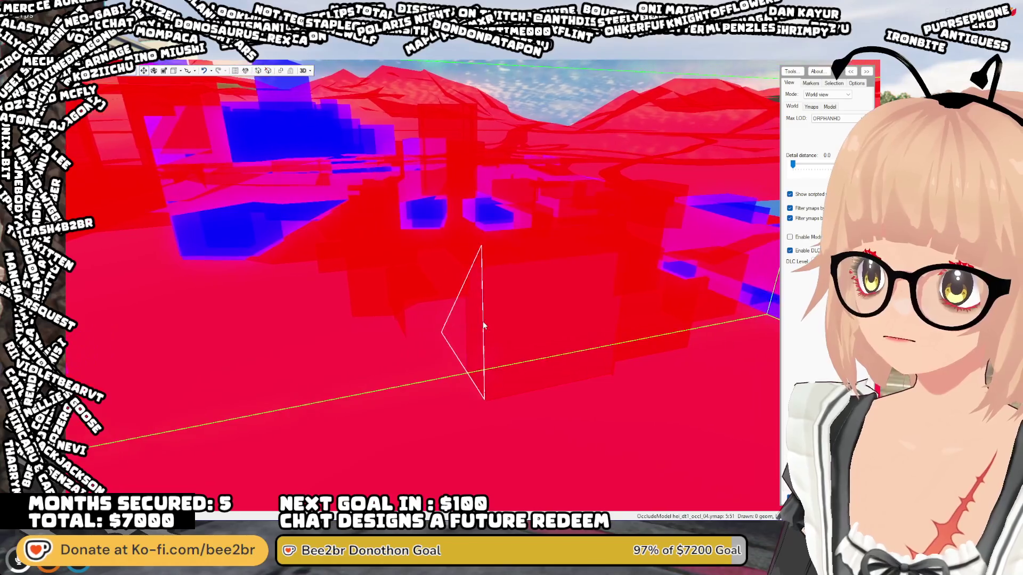
pyautogui.click(479, 318)
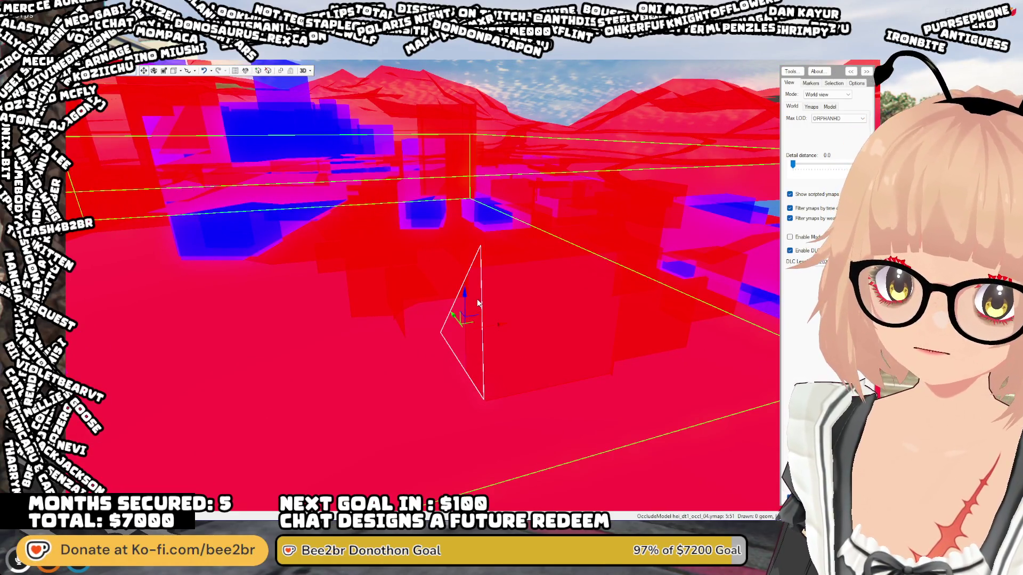
pyautogui.click(467, 349)
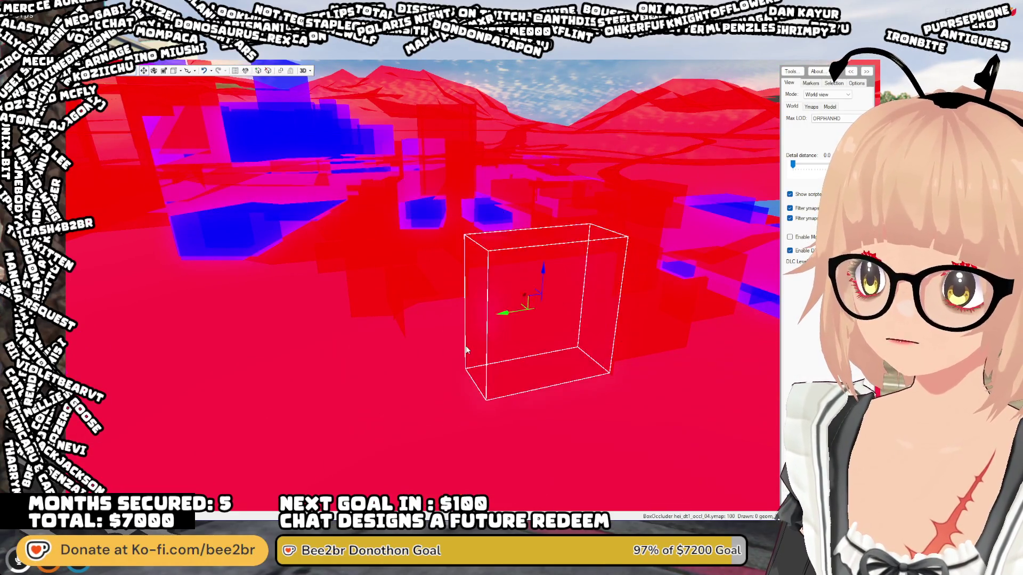
pyautogui.click(541, 297)
pyautogui.moveTo(539, 261)
pyautogui.mouseDown()
pyautogui.moveTo(588, 332)
pyautogui.moveTo(655, 512)
pyautogui.mouseUp()
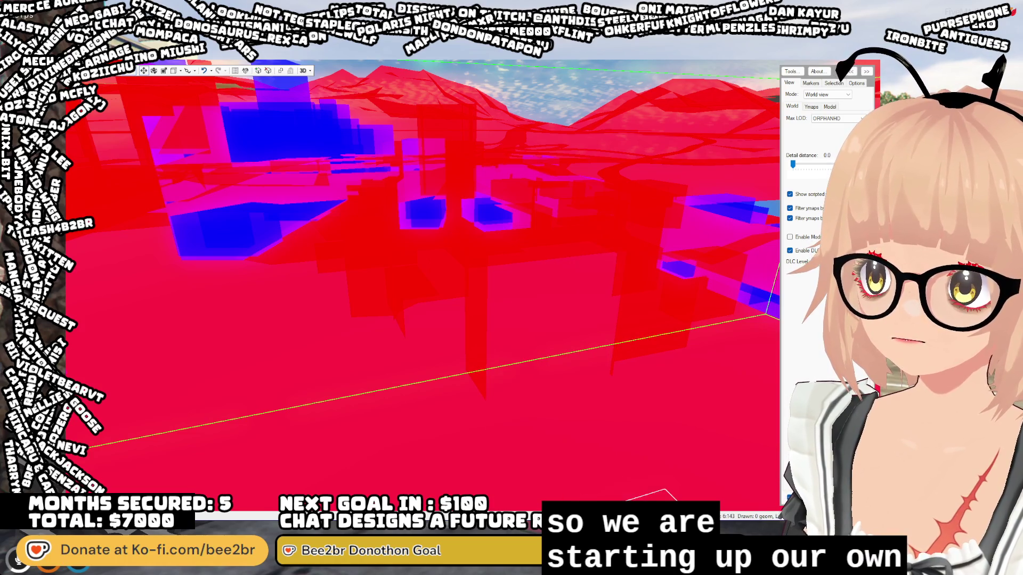
# - Lower a thin occluder triangle, then slide and lower a thin vertical one
pyautogui.click(477, 287)
pyautogui.moveTo(471, 255); pyautogui.dragTo(472, 310)
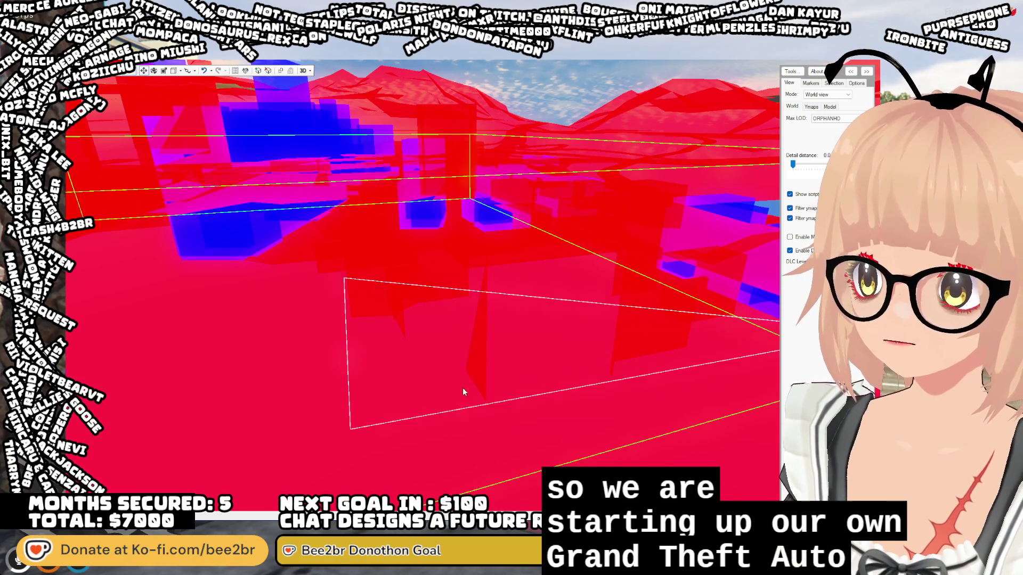
pyautogui.click(469, 351)
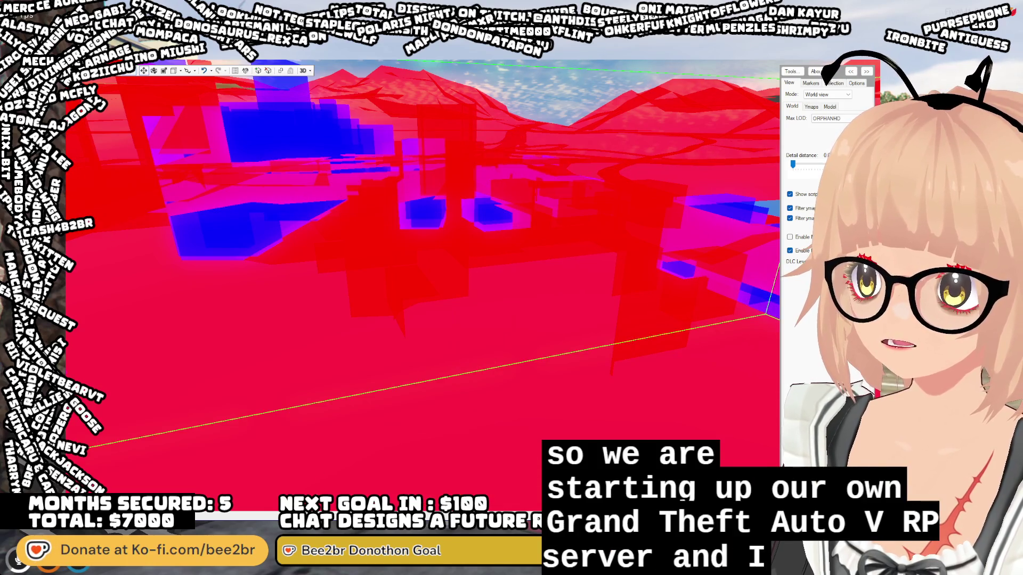
pyautogui.moveTo(402, 315)
pyautogui.mouseDown()
pyautogui.moveTo(624, 305)
pyautogui.moveTo(586, 289)
pyautogui.moveTo(533, 291)
pyautogui.mouseUp()
pyautogui.press('w')
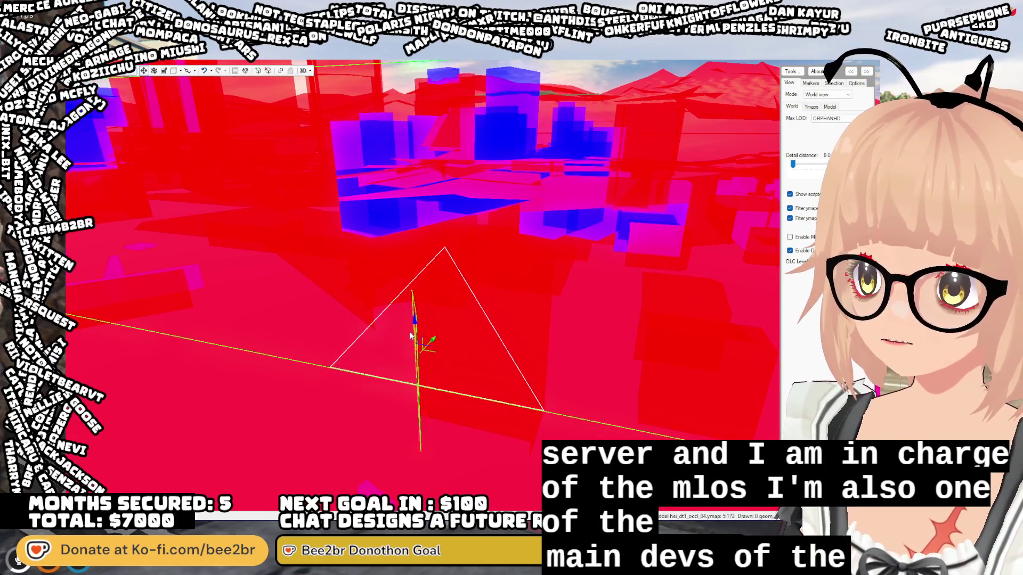
pyautogui.moveTo(451, 334)
pyautogui.mouseDown()
pyautogui.moveTo(441, 460)
pyautogui.moveTo(491, 297)
pyautogui.moveTo(488, 366)
pyautogui.moveTo(518, 405)
pyautogui.moveTo(549, 304)
pyautogui.moveTo(542, 376)
pyautogui.mouseUp()
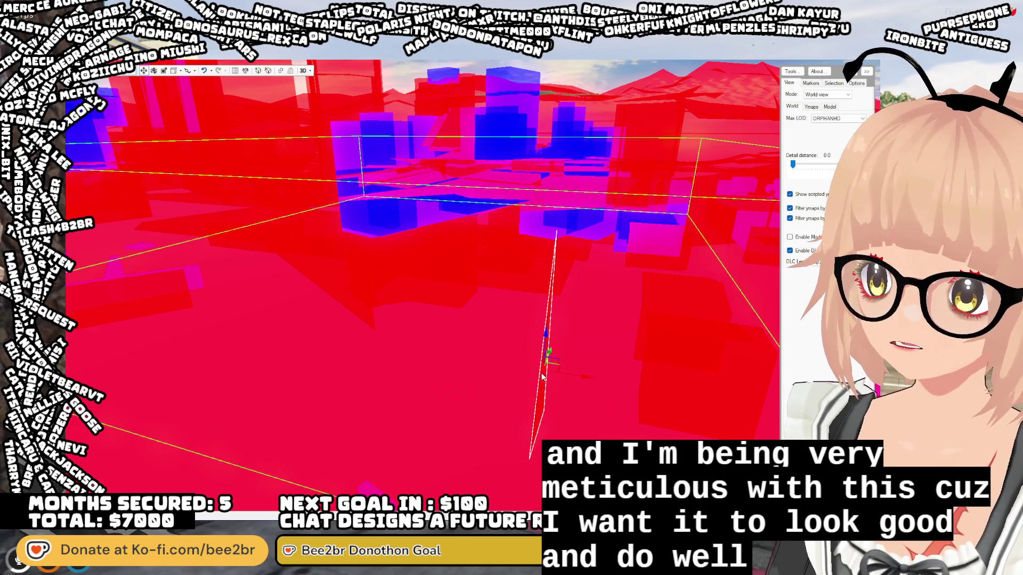
pyautogui.moveTo(516, 413)
pyautogui.mouseDown()
pyautogui.moveTo(494, 347)
pyautogui.moveTo(442, 347)
pyautogui.moveTo(521, 358)
pyautogui.moveTo(528, 373)
pyautogui.moveTo(538, 323)
pyautogui.moveTo(551, 366)
pyautogui.moveTo(533, 357)
pyautogui.moveTo(653, 362)
pyautogui.moveTo(629, 356)
pyautogui.mouseUp()
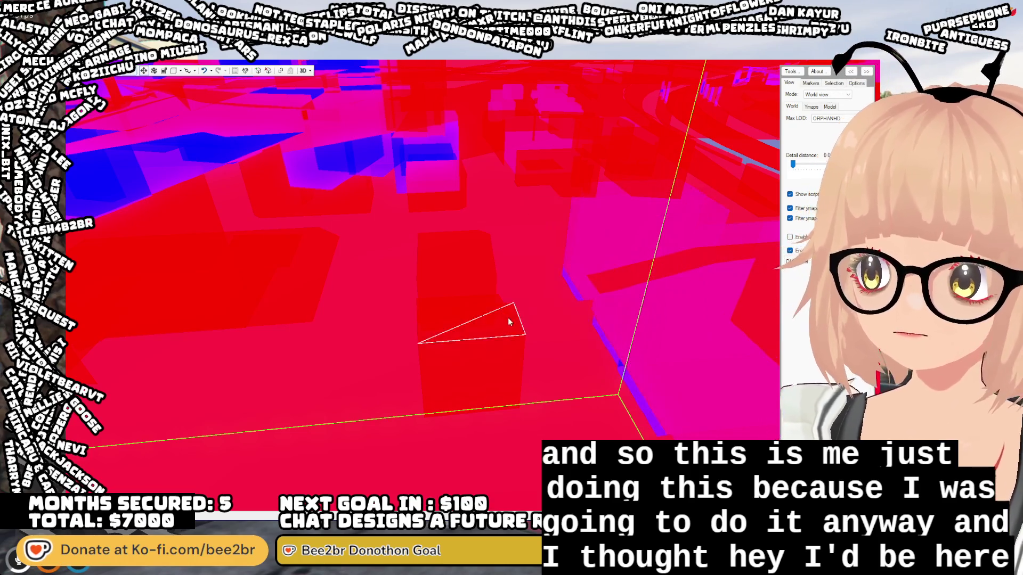
pyautogui.moveTo(793, 168); pyautogui.dragTo(798, 168)
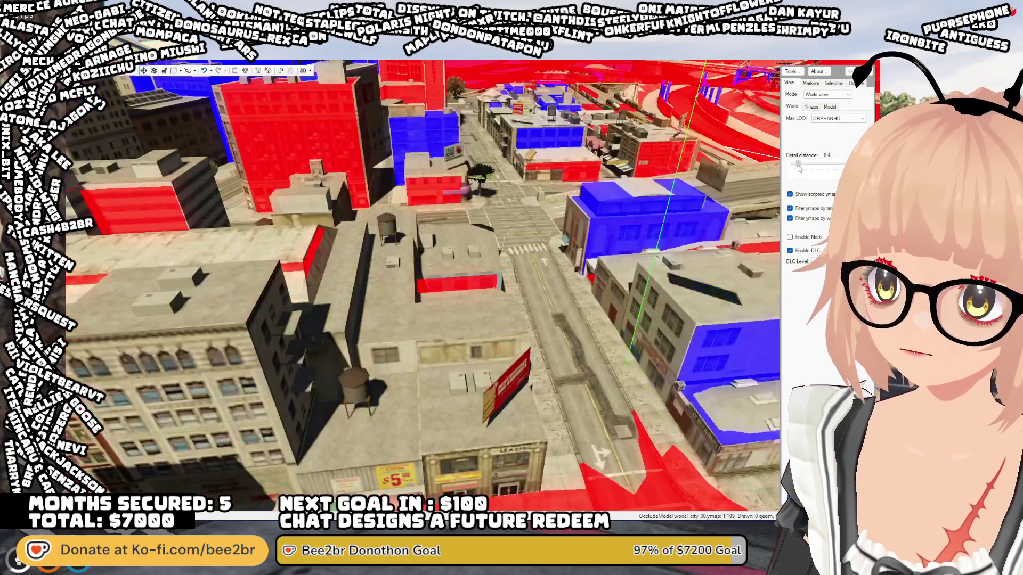
pyautogui.press('w')
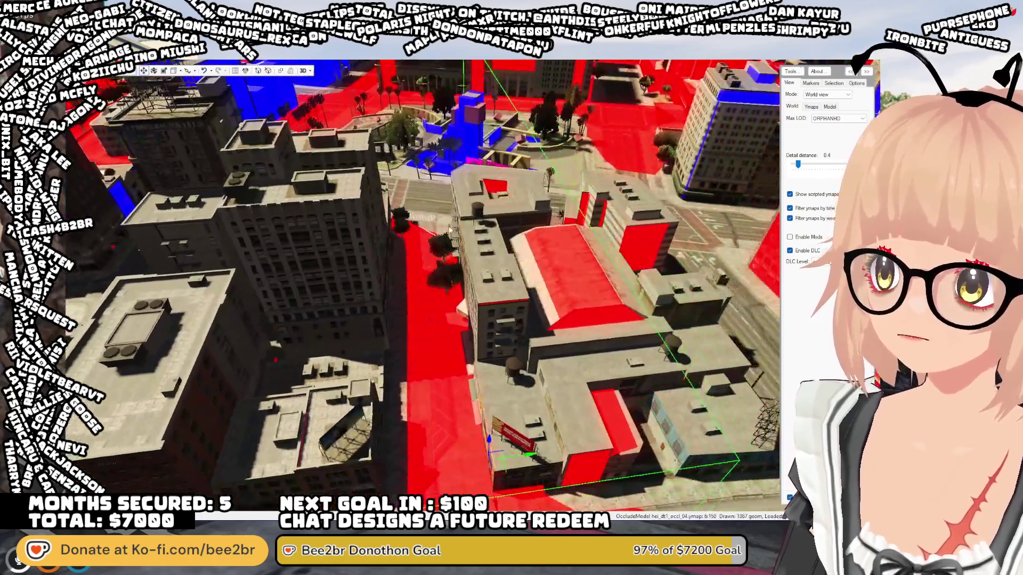
pyautogui.moveTo(449, 230)
pyautogui.mouseDown()
pyautogui.moveTo(344, 225)
pyautogui.moveTo(288, 246)
pyautogui.moveTo(538, 258)
pyautogui.moveTo(561, 197)
pyautogui.moveTo(531, 213)
pyautogui.mouseUp()
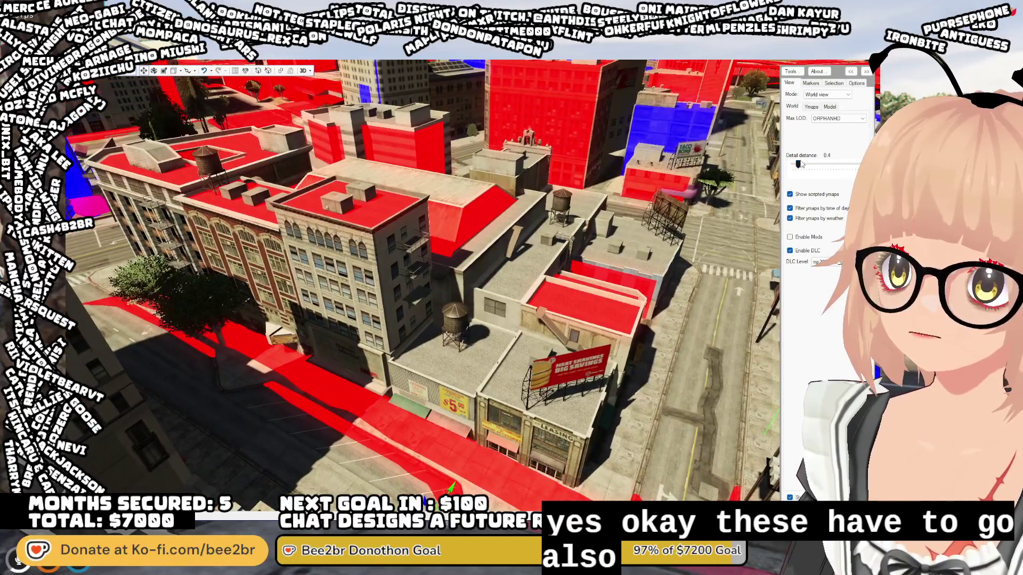
pyautogui.moveTo(797, 164); pyautogui.dragTo(772, 164)
pyautogui.scroll(-3, 560, 328)
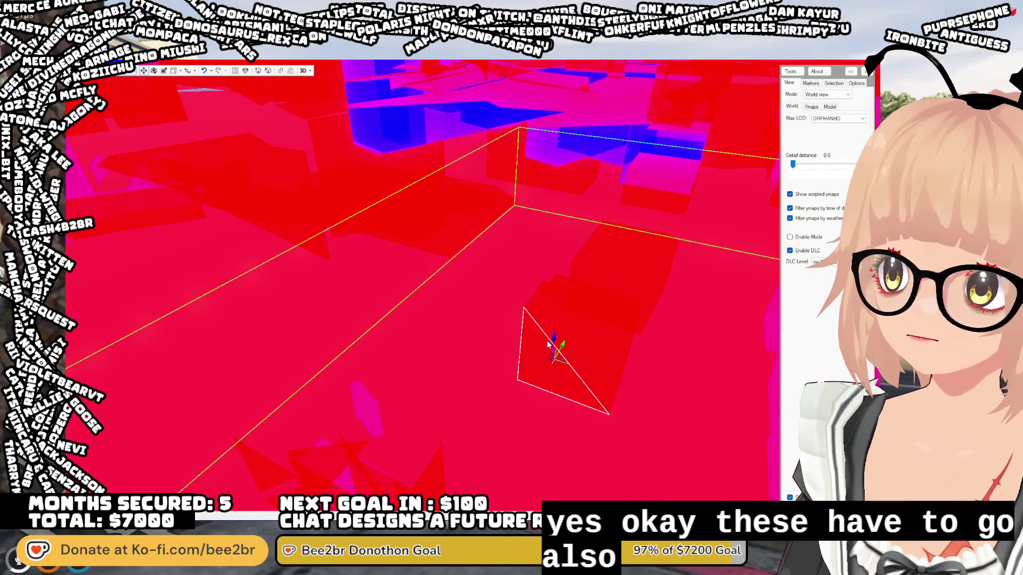
# - Push the first occlusion triangle near the coffee shop downward
pyautogui.scroll(5, 546, 341)
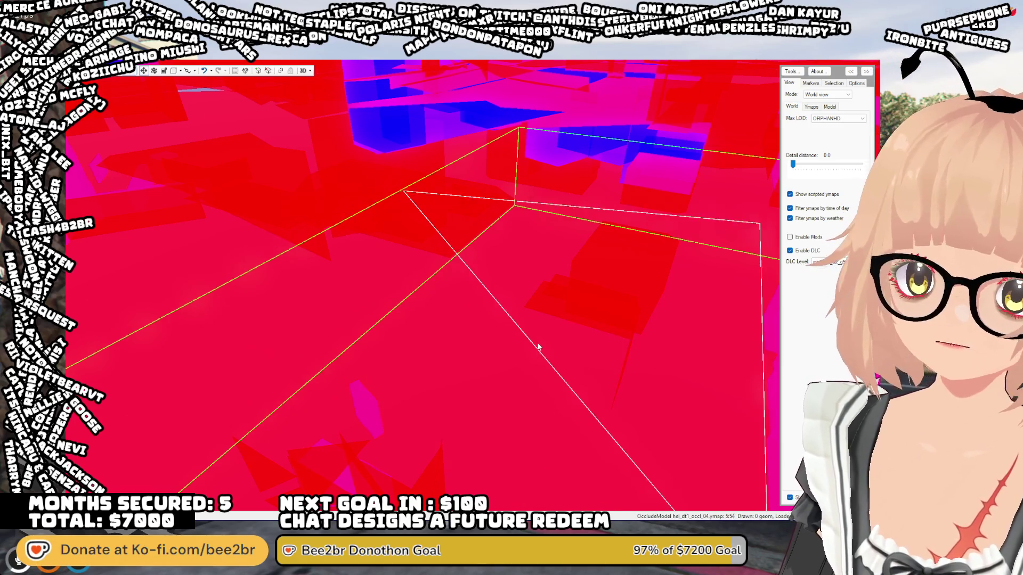
pyautogui.scroll(-4, 536, 344)
pyautogui.scroll(5, 546, 357)
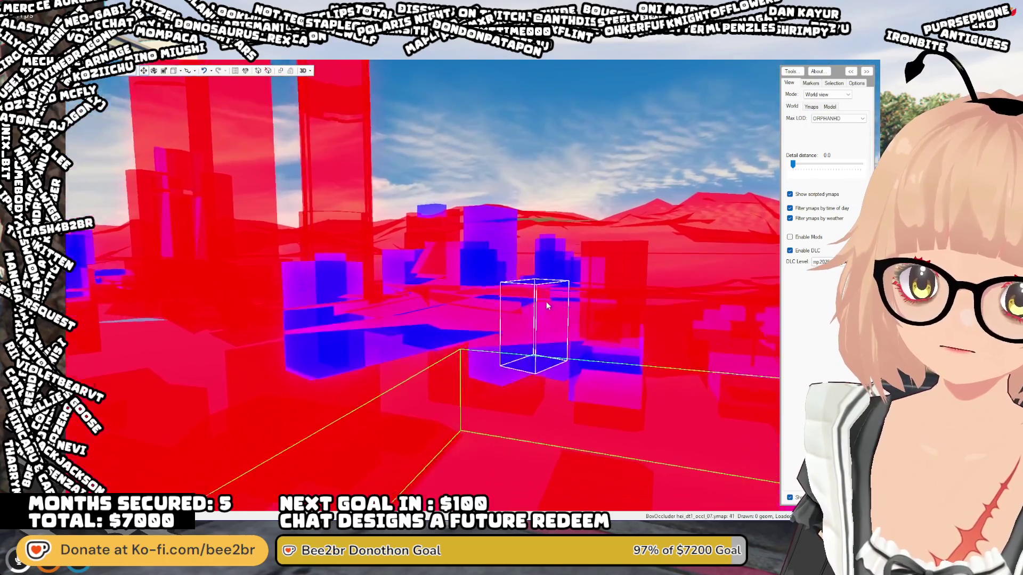
pyautogui.scroll(-3, 550, 372)
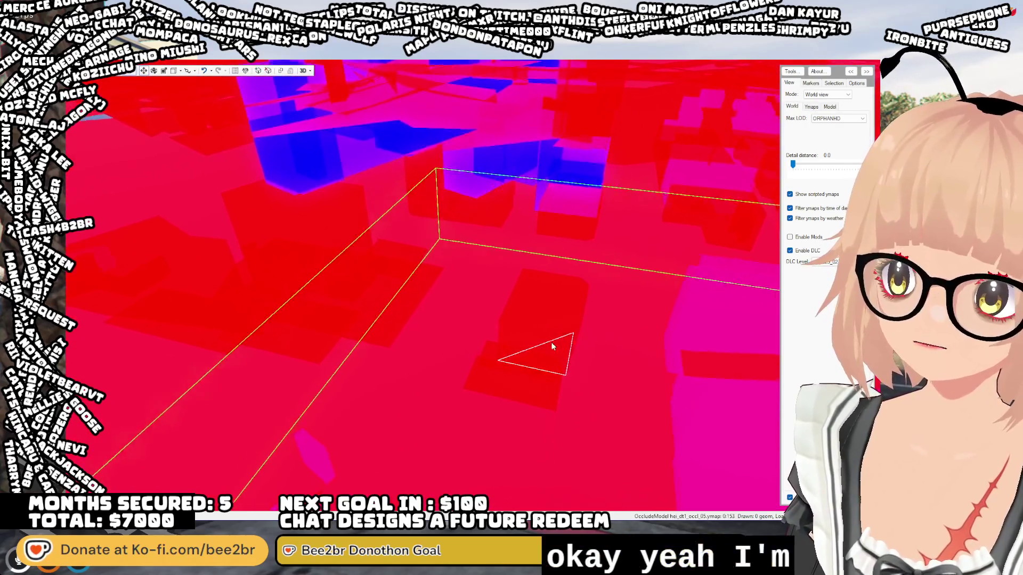
pyautogui.click(553, 360)
pyautogui.moveTo(542, 322); pyautogui.dragTo(538, 347)
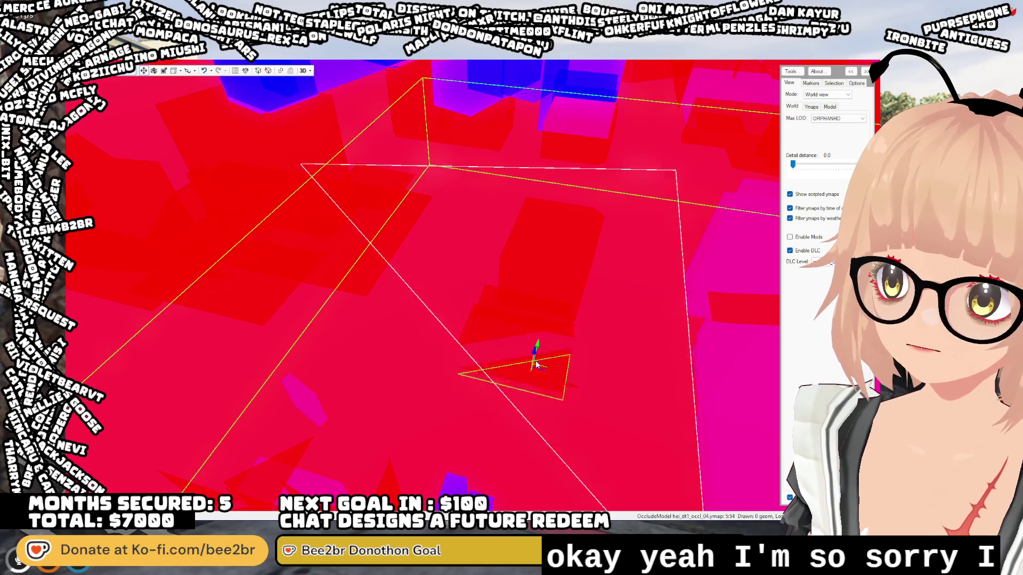
# - Lower the neighbouring triangle below ground and move a small triangle down
pyautogui.click(497, 324)
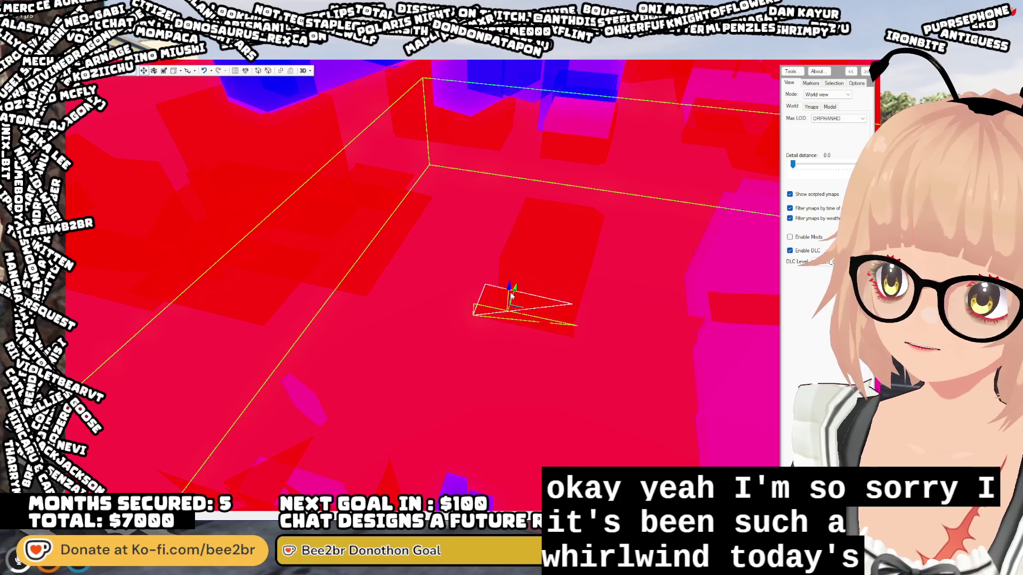
pyautogui.moveTo(509, 297)
pyautogui.mouseDown()
pyautogui.moveTo(544, 296)
pyautogui.moveTo(515, 334)
pyautogui.mouseUp()
pyautogui.click(544, 295)
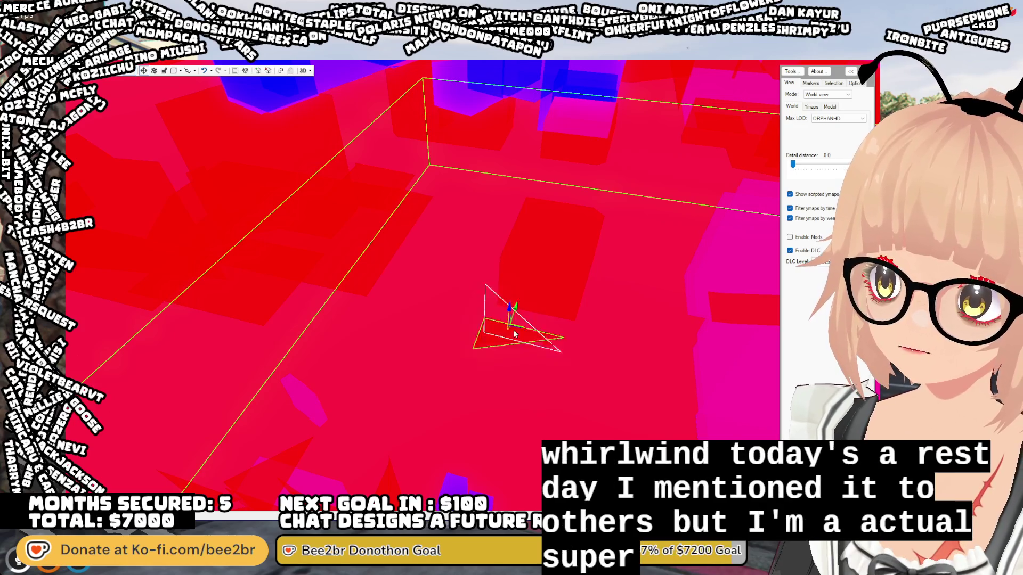
pyautogui.moveTo(542, 282)
pyautogui.mouseDown()
pyautogui.moveTo(526, 305)
pyautogui.moveTo(506, 503)
pyautogui.mouseUp()
pyautogui.click(549, 298)
pyautogui.moveTo(554, 282)
pyautogui.mouseDown()
pyautogui.moveTo(553, 397)
pyautogui.moveTo(513, 365)
pyautogui.moveTo(433, 366)
pyautogui.moveTo(421, 485)
pyautogui.mouseUp()
# - Select the remaining small triangles and clear two of them with Delete
pyautogui.click(442, 372)
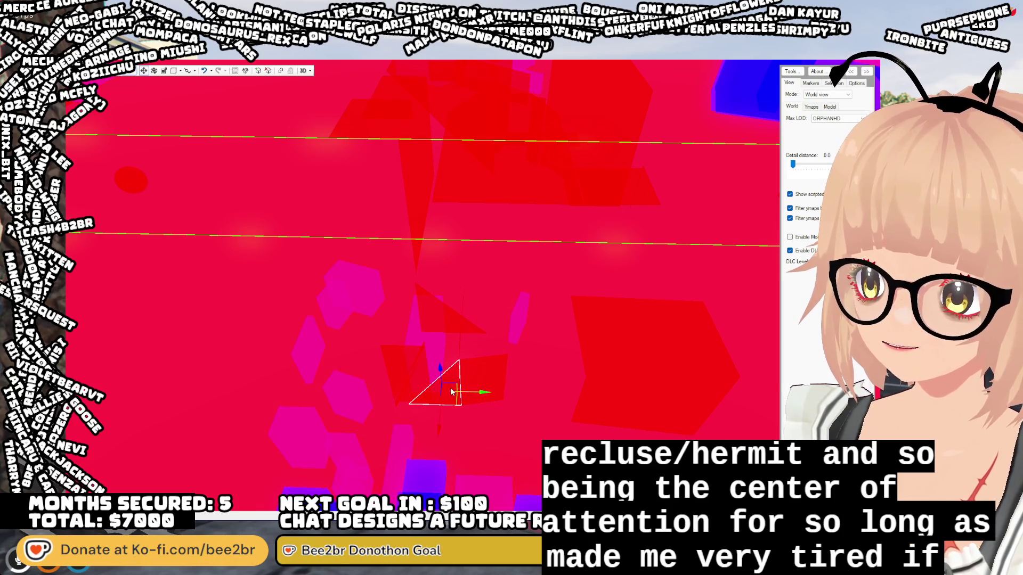
pyautogui.click(513, 437)
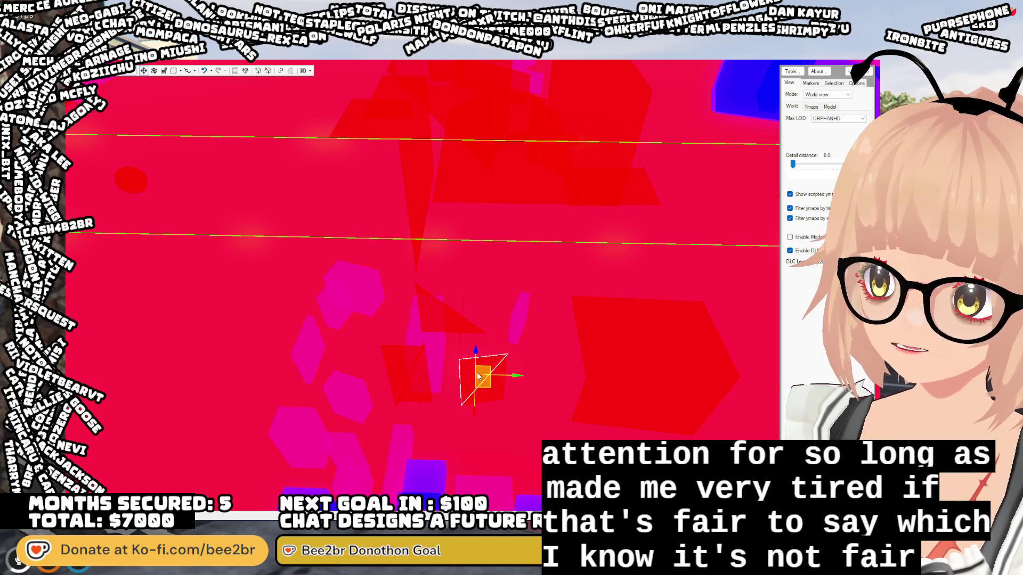
pyautogui.click(478, 376)
pyautogui.click(493, 382)
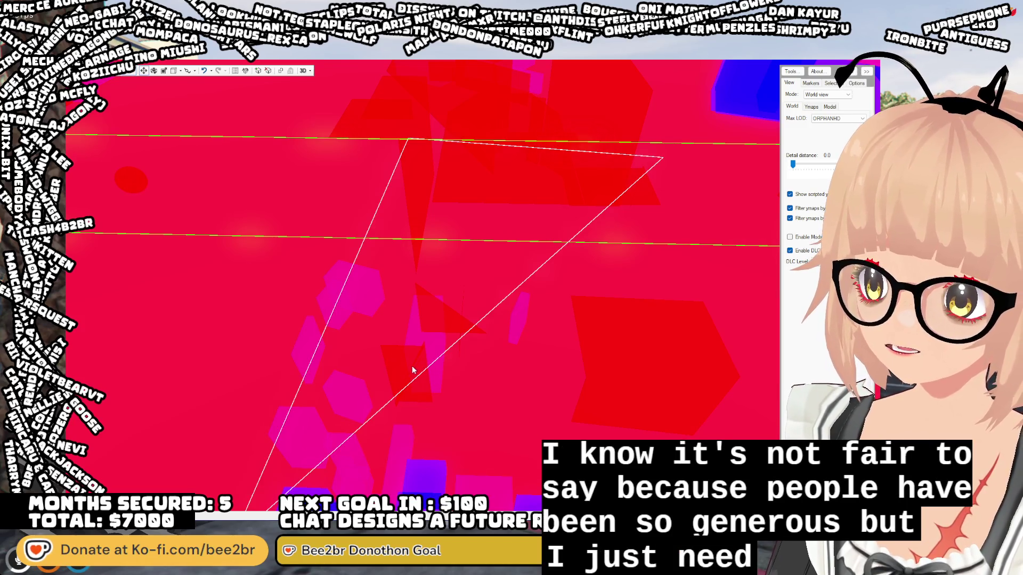
pyautogui.click(440, 314)
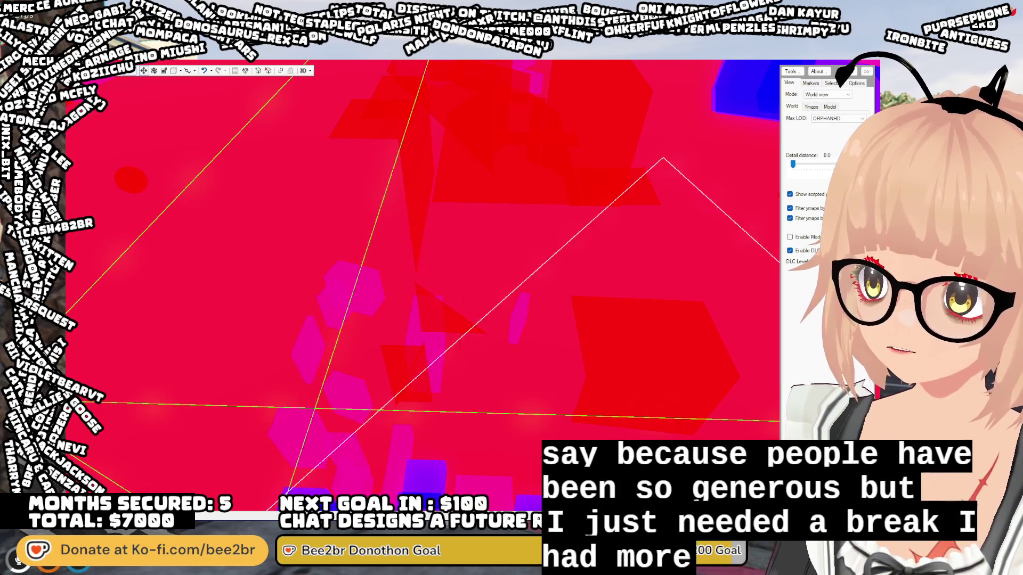
pyautogui.scroll(-5, 446, 311)
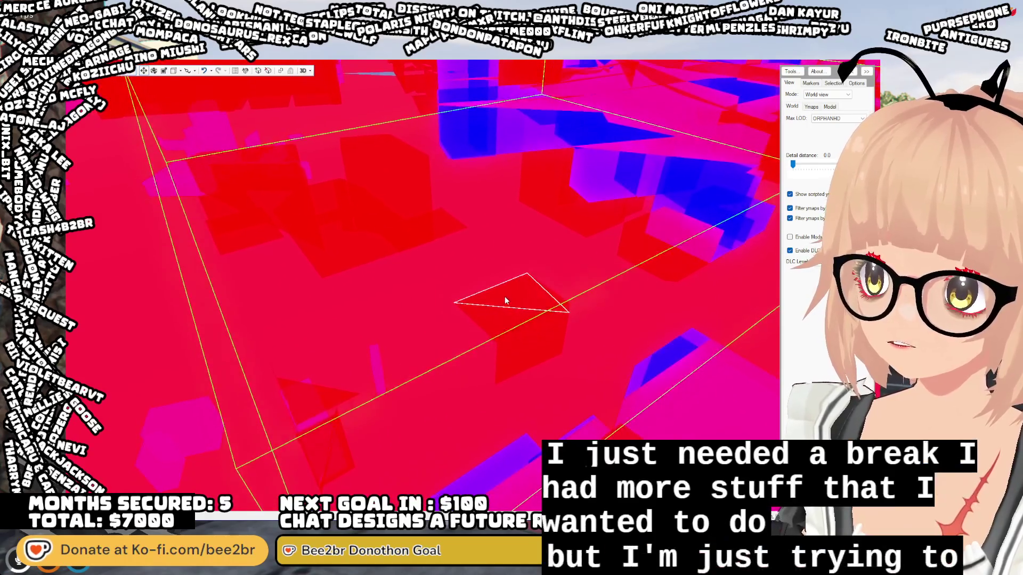
pyautogui.scroll(3, 503, 296)
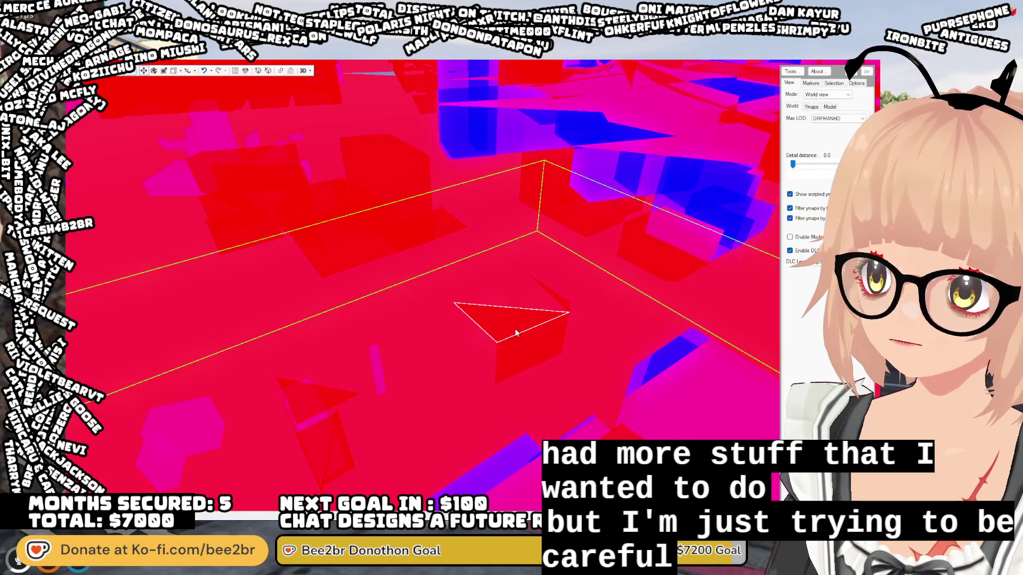
pyautogui.click(504, 298)
pyautogui.press('Delete')
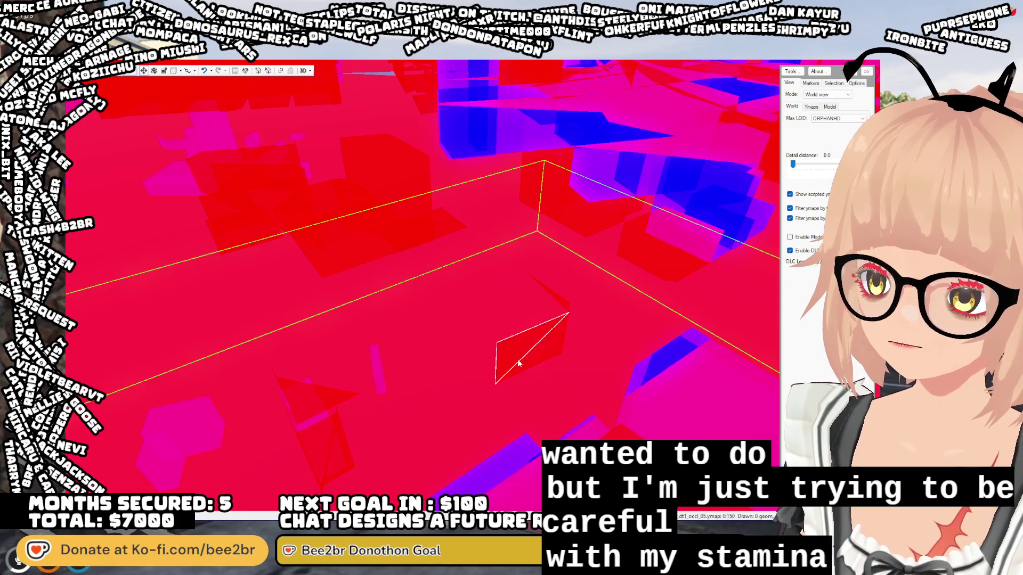
pyautogui.click(546, 343)
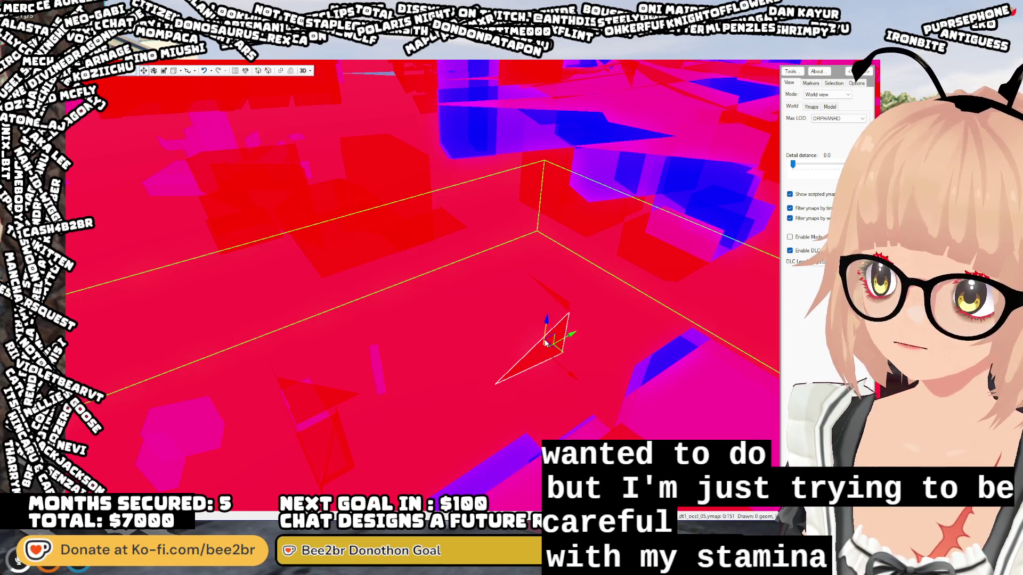
pyautogui.press('Delete')
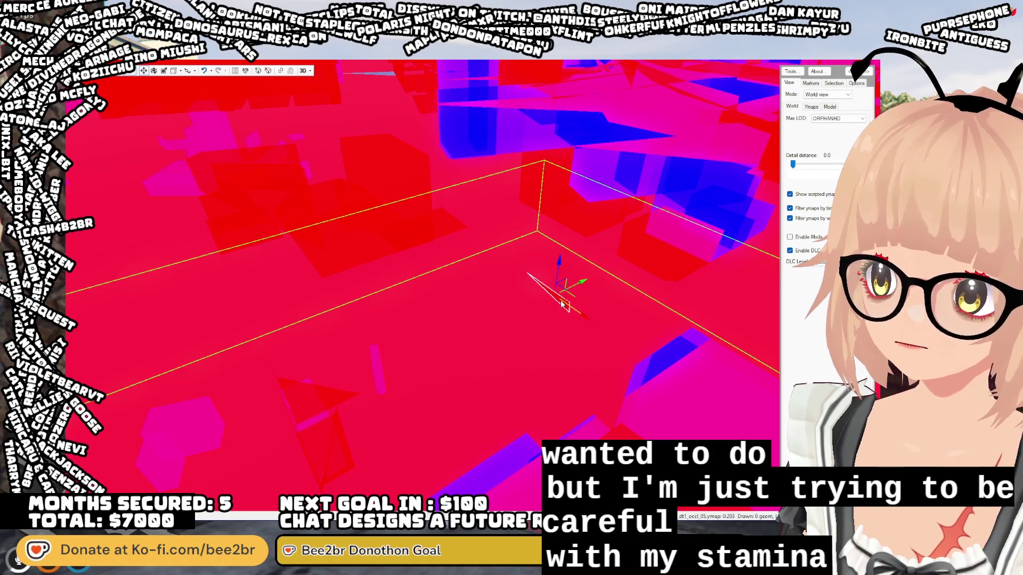
pyautogui.click(562, 303)
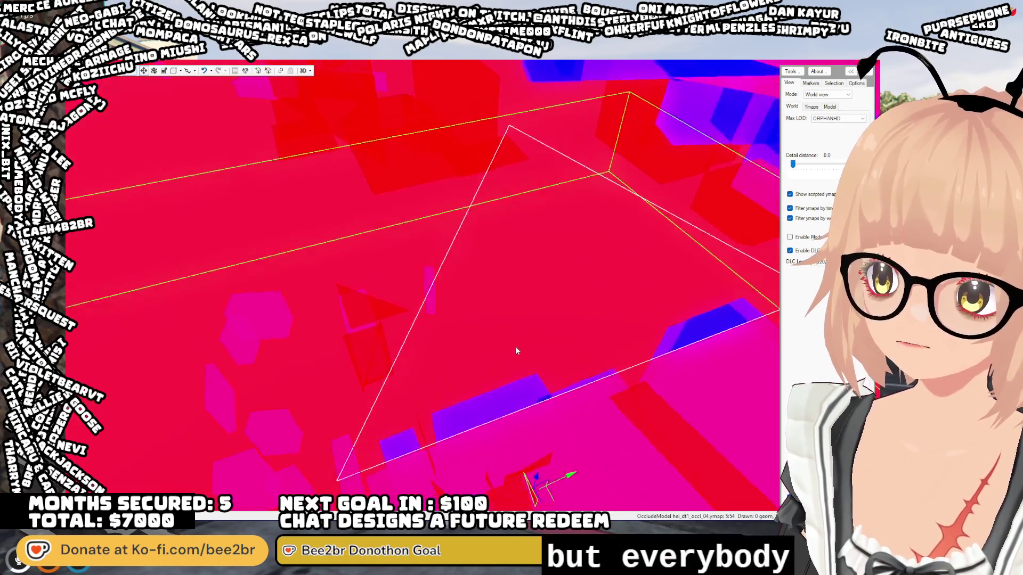
pyautogui.press('w')
pyautogui.moveTo(482, 341)
pyautogui.mouseDown()
pyautogui.moveTo(451, 334)
pyautogui.moveTo(475, 338)
pyautogui.moveTo(503, 320)
pyautogui.moveTo(503, 305)
pyautogui.moveTo(509, 351)
pyautogui.mouseUp()
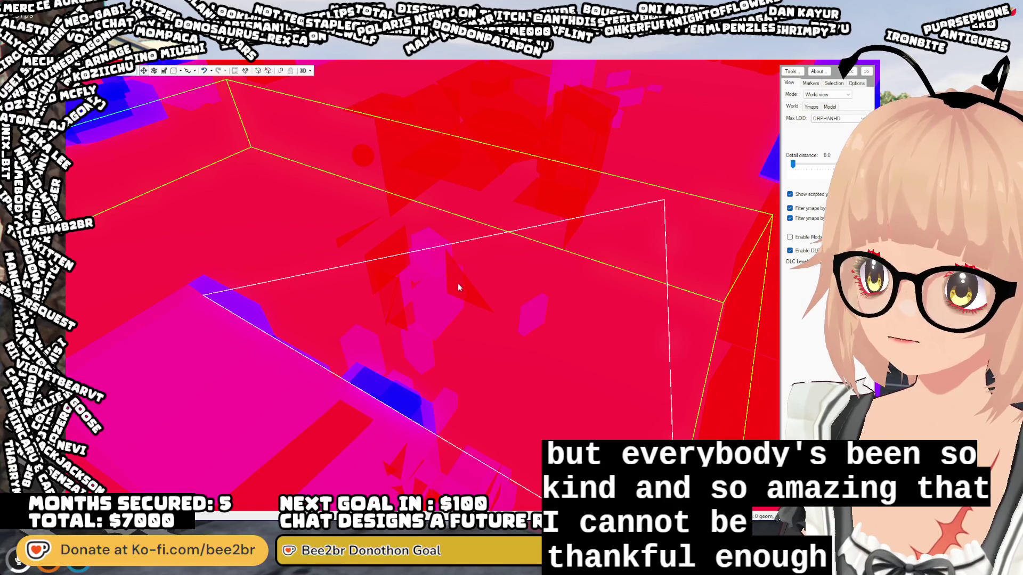
pyautogui.scroll(-10, 456, 282)
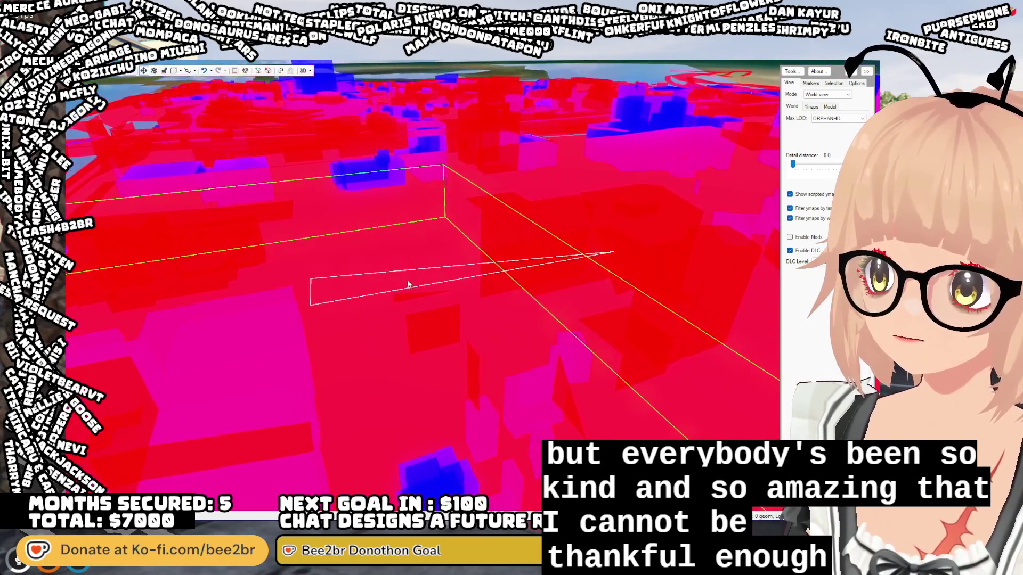
pyautogui.click(410, 322)
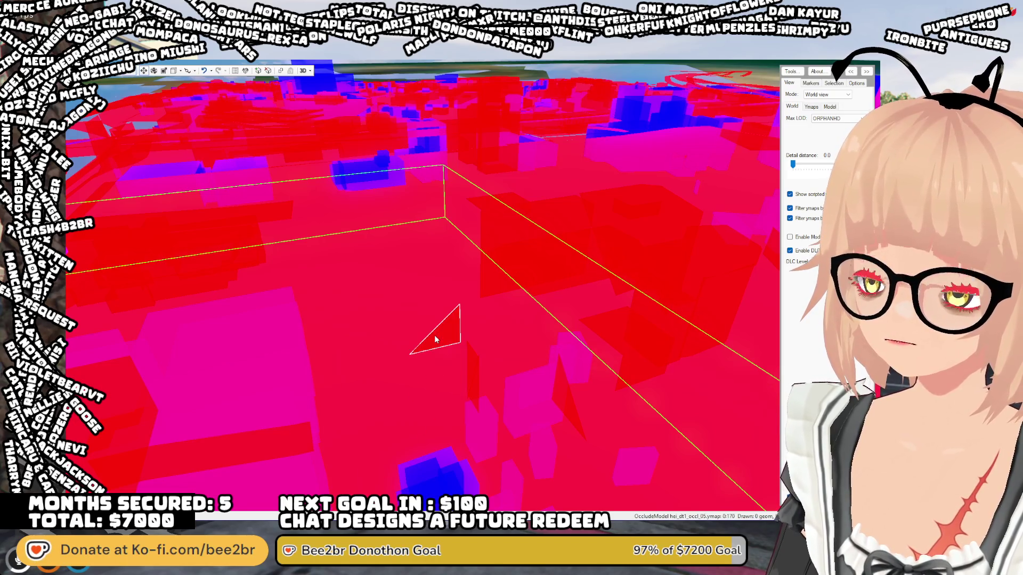
pyautogui.click(444, 450)
pyautogui.click(455, 388)
pyautogui.moveTo(475, 363)
pyautogui.mouseDown()
pyautogui.moveTo(541, 357)
pyautogui.moveTo(521, 344)
pyautogui.mouseUp()
pyautogui.click(521, 344)
pyautogui.press('Escape')
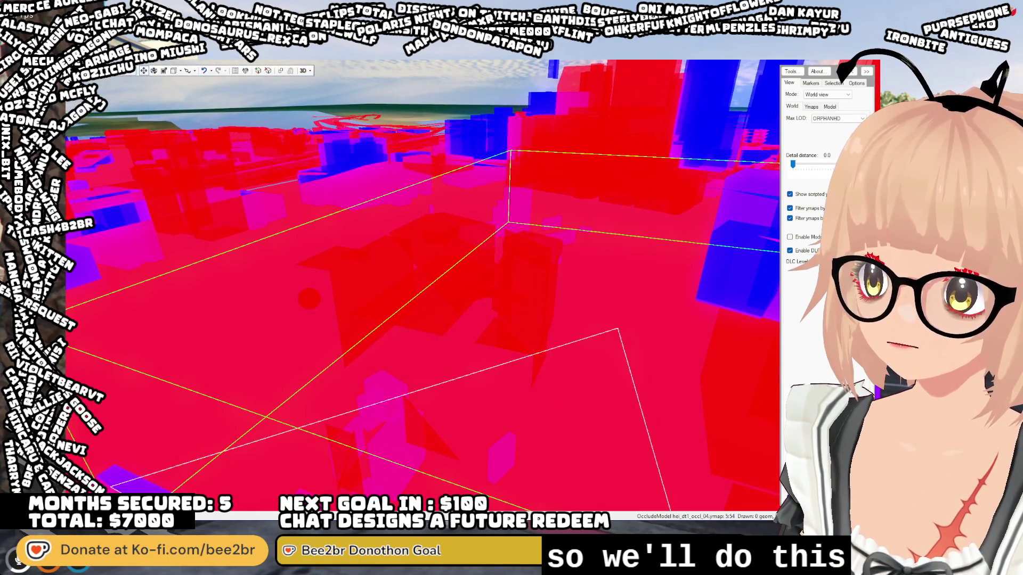
pyautogui.click(485, 332)
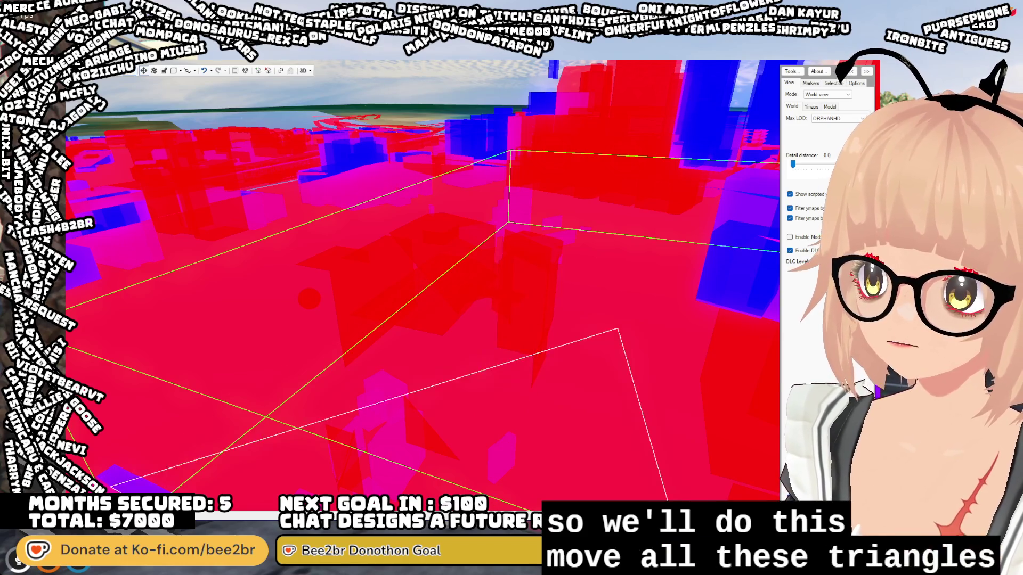
pyautogui.click(543, 329)
pyautogui.press('Escape')
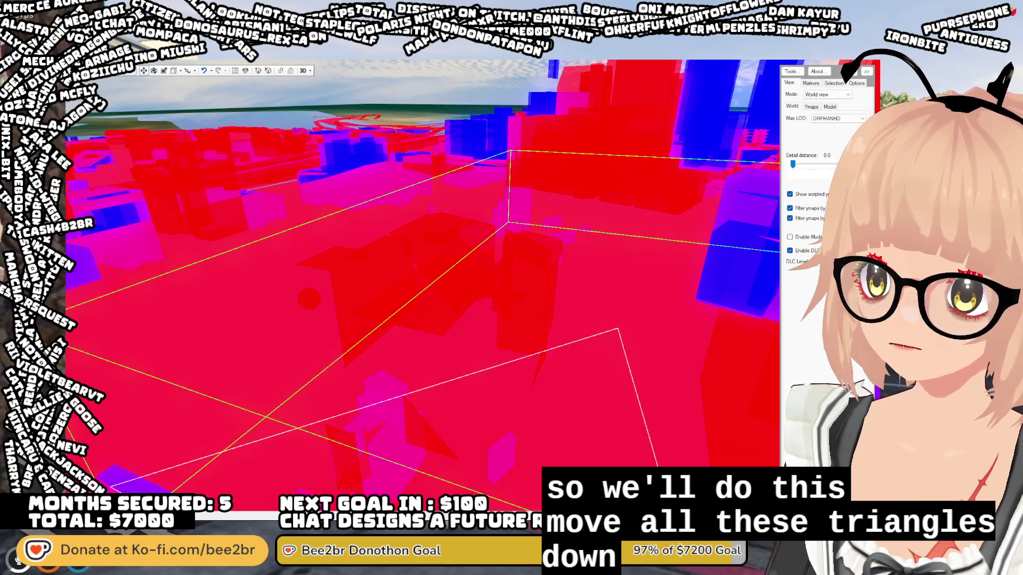
pyautogui.press('w')
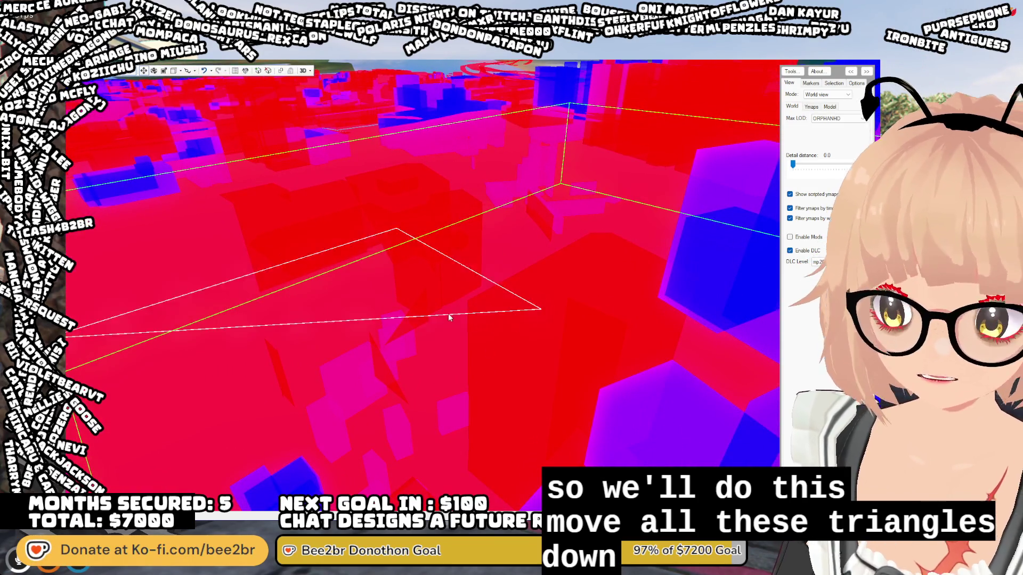
# - Push a small occlusion triangle well down below ground level
pyautogui.click(416, 322)
pyautogui.moveTo(382, 416)
pyautogui.mouseDown()
pyautogui.moveTo(367, 357)
pyautogui.moveTo(394, 349)
pyautogui.mouseUp()
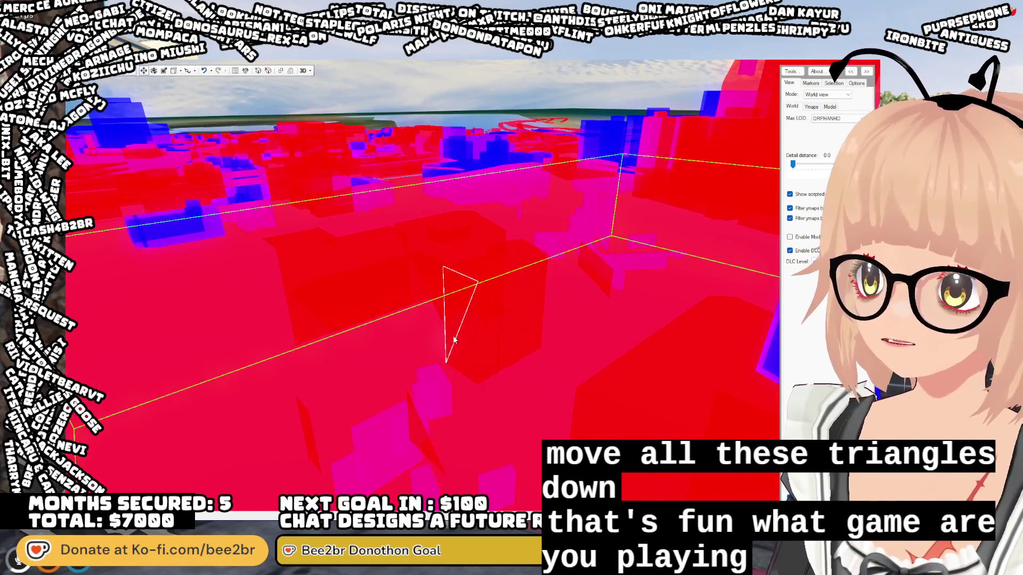
pyautogui.moveTo(454, 301)
pyautogui.mouseDown()
pyautogui.moveTo(470, 299)
pyautogui.moveTo(509, 349)
pyautogui.mouseUp()
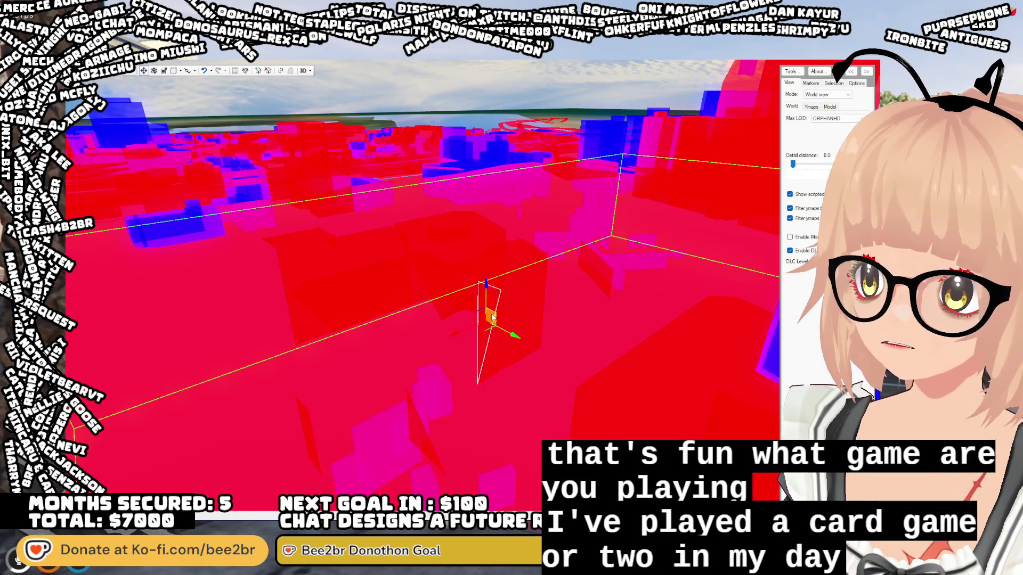
pyautogui.moveTo(486, 284); pyautogui.dragTo(501, 360)
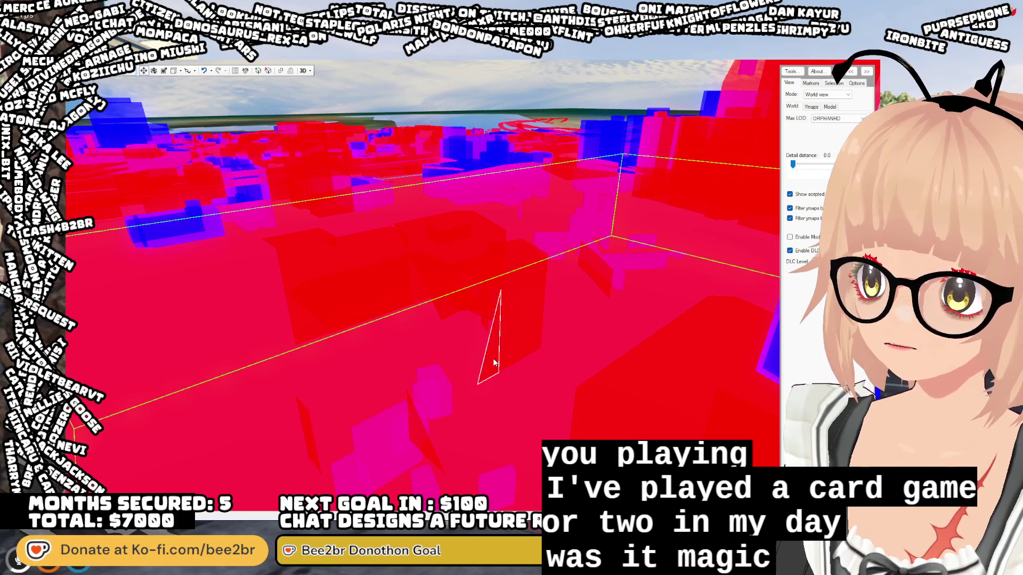
pyautogui.moveTo(492, 316)
pyautogui.mouseDown()
pyautogui.moveTo(515, 306)
pyautogui.moveTo(500, 472)
pyautogui.mouseUp()
# - Lower two more thin triangles and select others near the ground
pyautogui.click(517, 322)
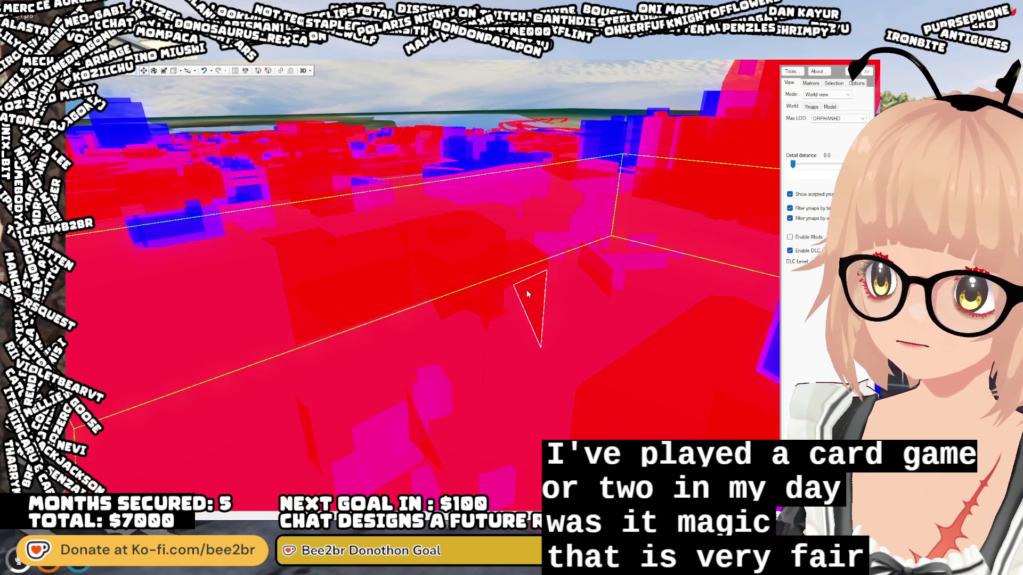
pyautogui.moveTo(536, 294)
pyautogui.mouseDown()
pyautogui.moveTo(523, 393)
pyautogui.moveTo(514, 277)
pyautogui.mouseUp()
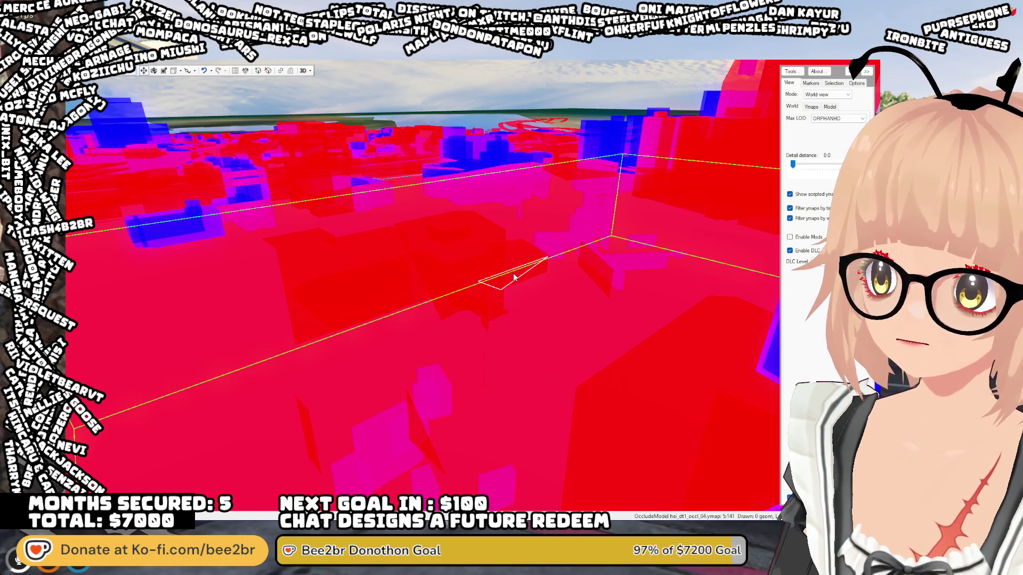
pyautogui.click(536, 276)
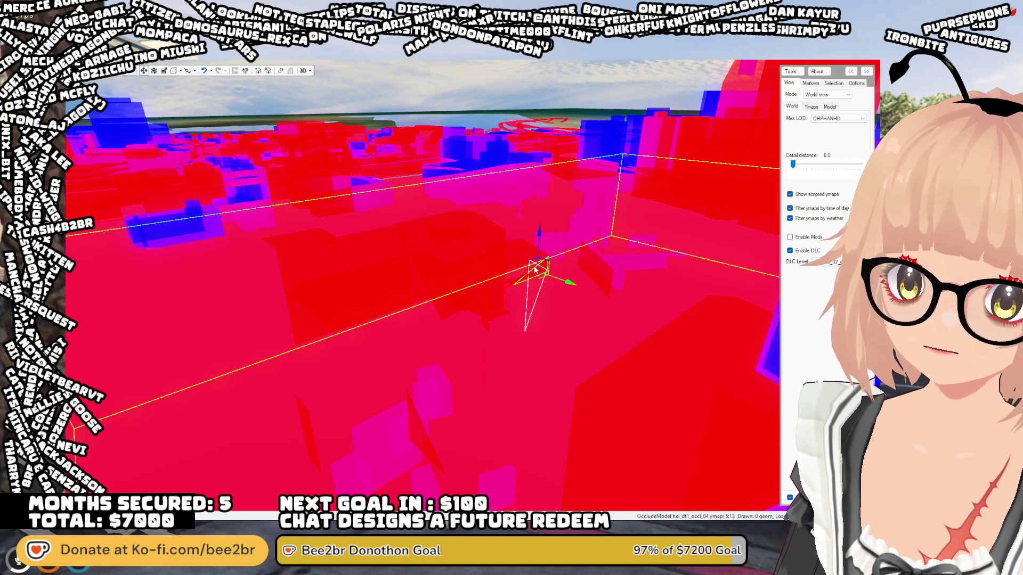
pyautogui.moveTo(539, 232)
pyautogui.mouseDown()
pyautogui.moveTo(520, 422)
pyautogui.moveTo(511, 270)
pyautogui.moveTo(524, 242)
pyautogui.mouseUp()
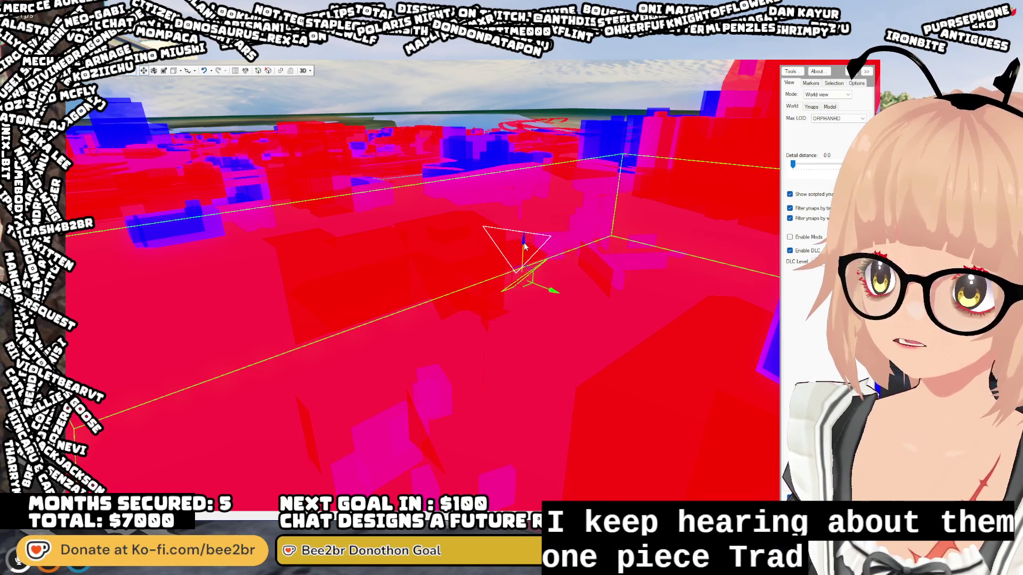
pyautogui.click(491, 328)
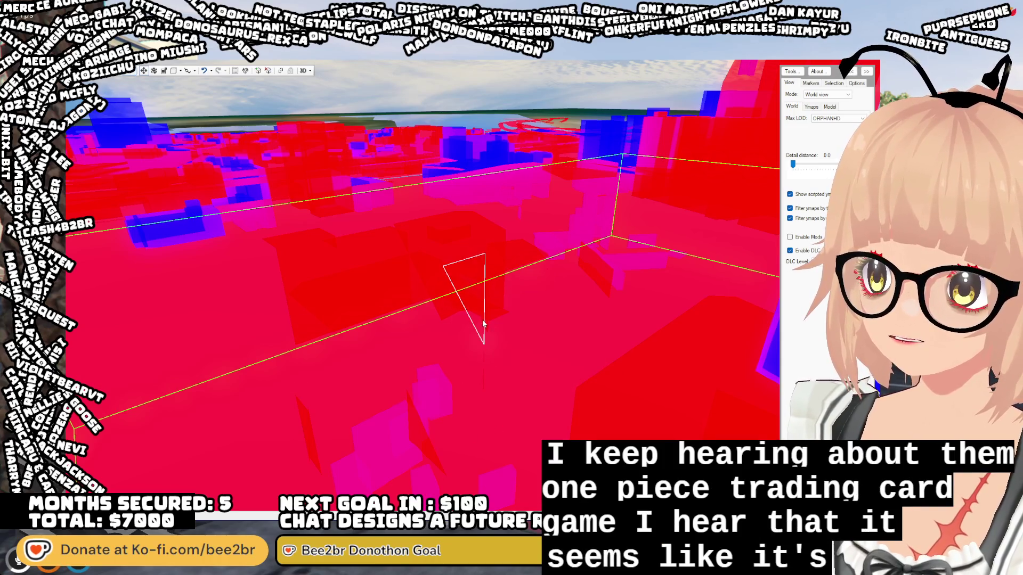
pyautogui.moveTo(485, 318)
pyautogui.mouseDown()
pyautogui.moveTo(389, 334)
pyautogui.moveTo(383, 296)
pyautogui.mouseUp()
pyautogui.click(412, 275)
pyautogui.click(433, 333)
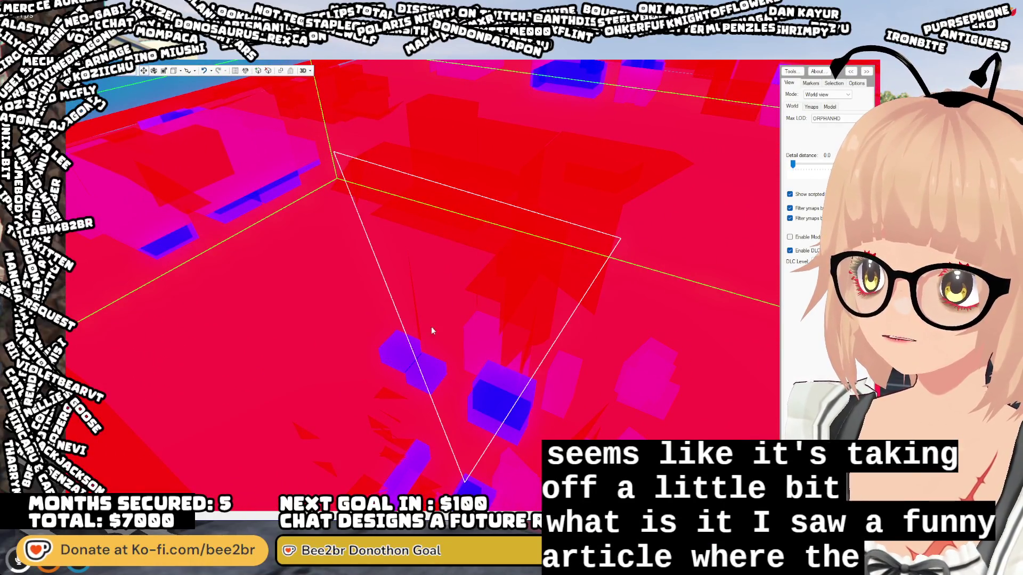
# - Pick out the white-outlined occlusion triangle beneath the coffee shop, tilting the view to inspect the box
pyautogui.click(418, 318)
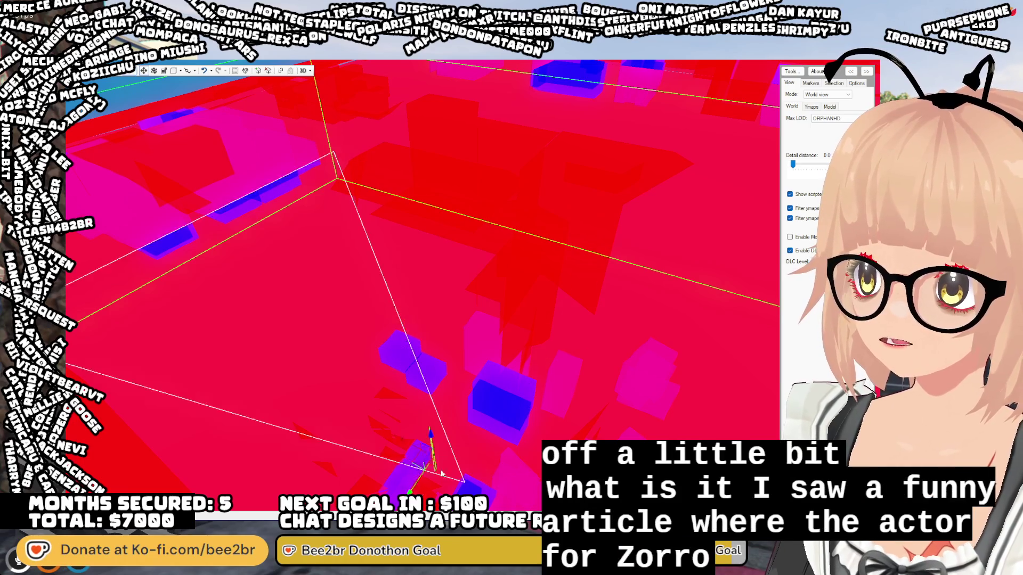
pyautogui.click(541, 366)
pyautogui.click(510, 330)
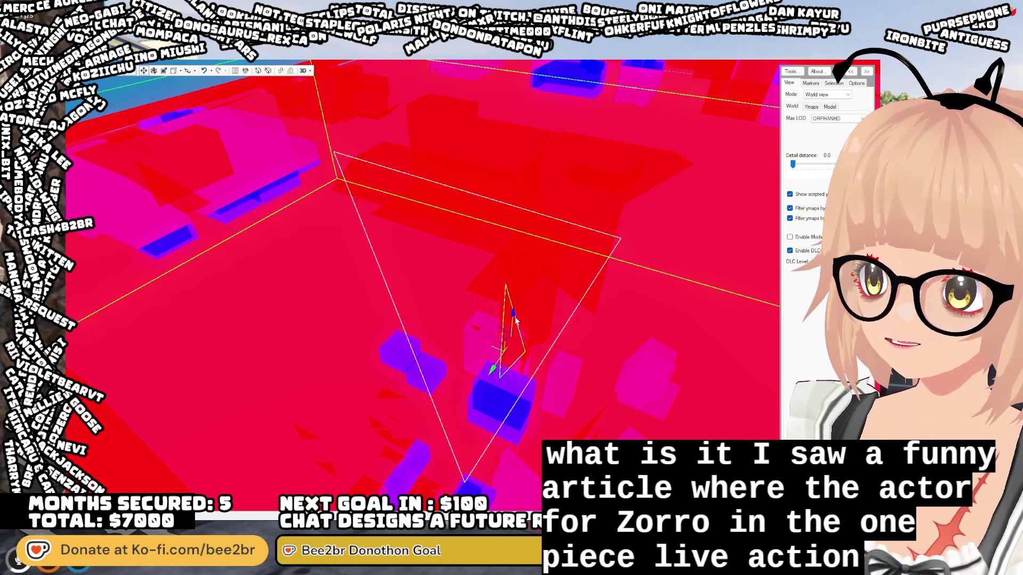
pyautogui.moveTo(524, 434)
pyautogui.mouseDown()
pyautogui.moveTo(503, 340)
pyautogui.moveTo(459, 325)
pyautogui.mouseUp()
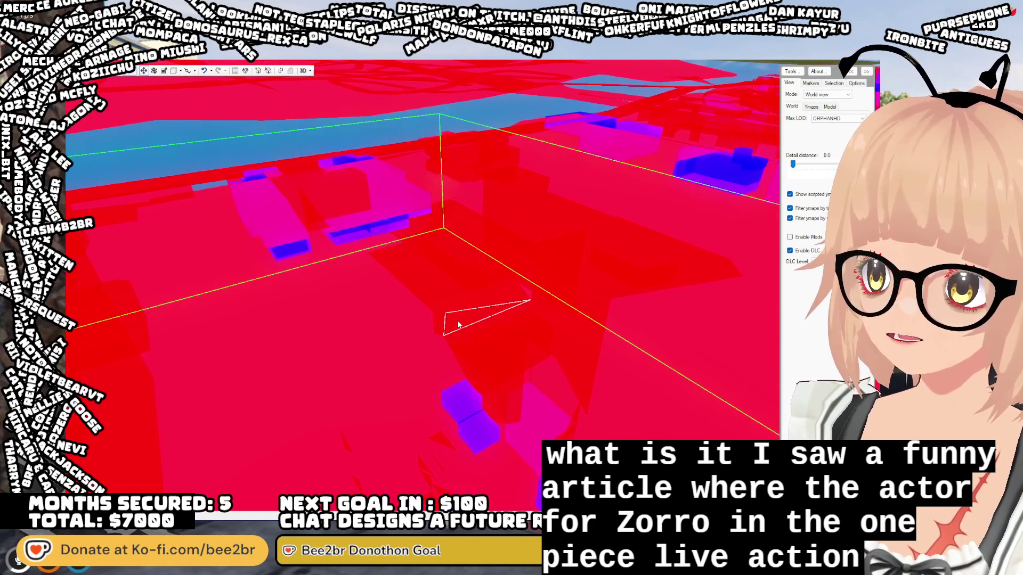
pyautogui.click(441, 319)
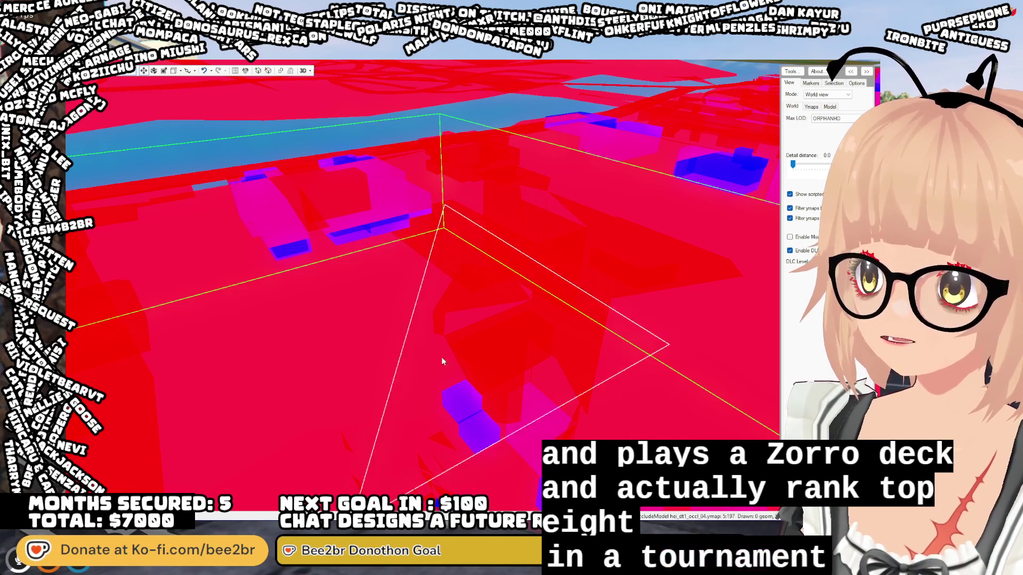
pyautogui.moveTo(444, 260); pyautogui.dragTo(488, 263)
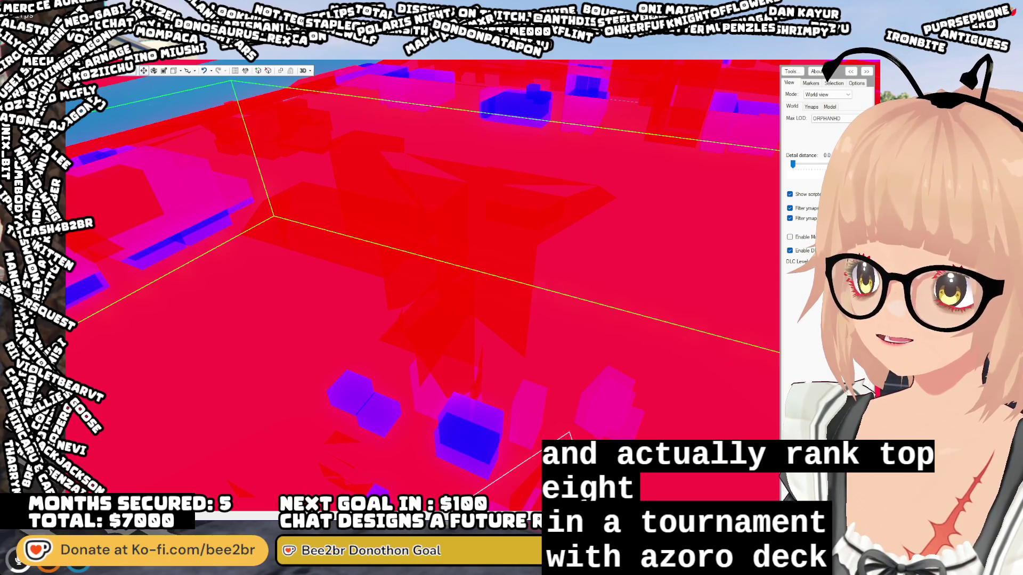
# - Drag further triangles near the blue boxes underground, removing one stray triangle along the way
pyautogui.click(386, 370)
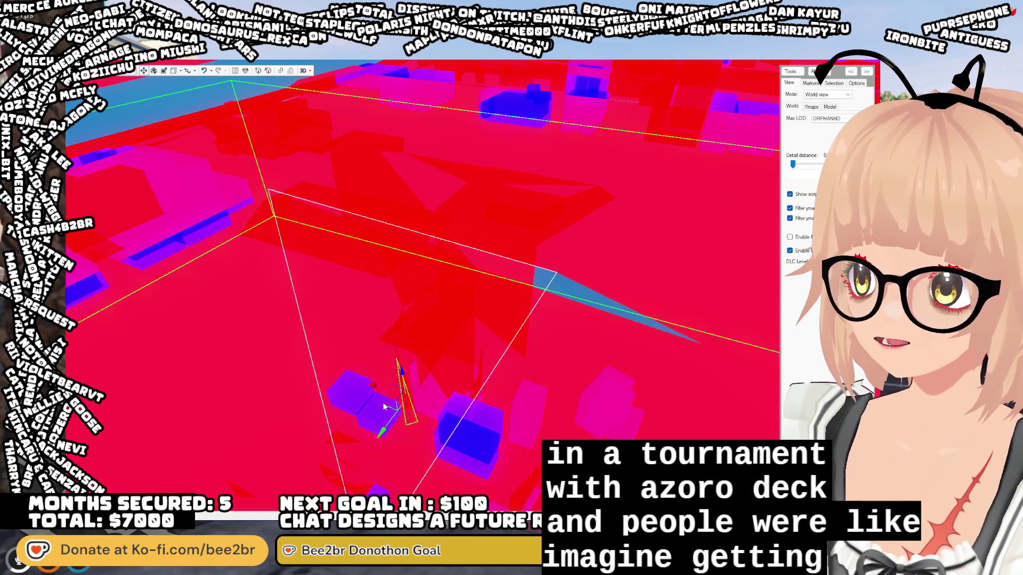
pyautogui.moveTo(386, 371)
pyautogui.mouseDown()
pyautogui.moveTo(396, 234)
pyautogui.moveTo(533, 479)
pyautogui.mouseUp()
pyautogui.click(383, 261)
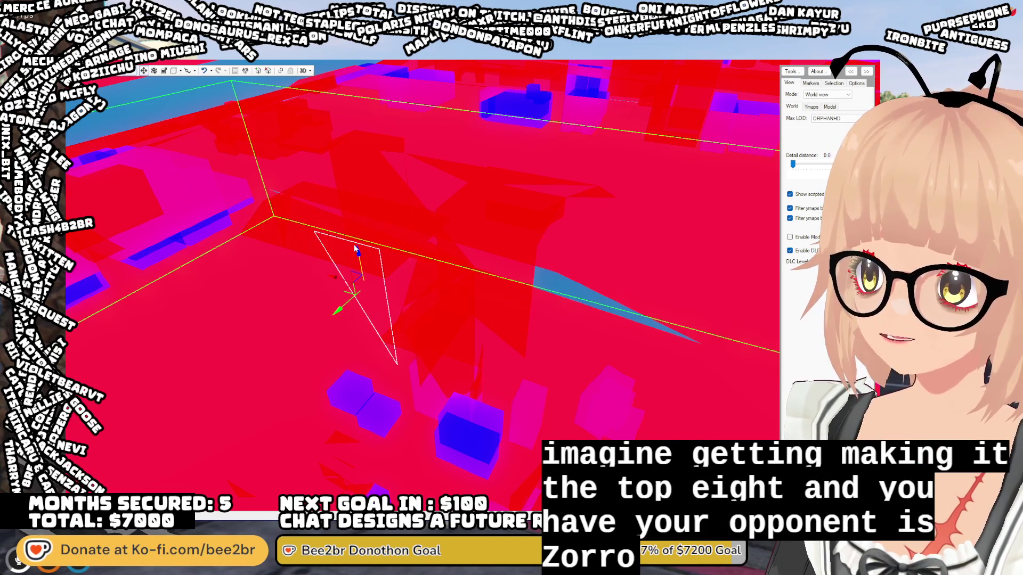
pyautogui.moveTo(352, 245)
pyautogui.mouseDown()
pyautogui.moveTo(311, 247)
pyautogui.moveTo(384, 228)
pyautogui.mouseUp()
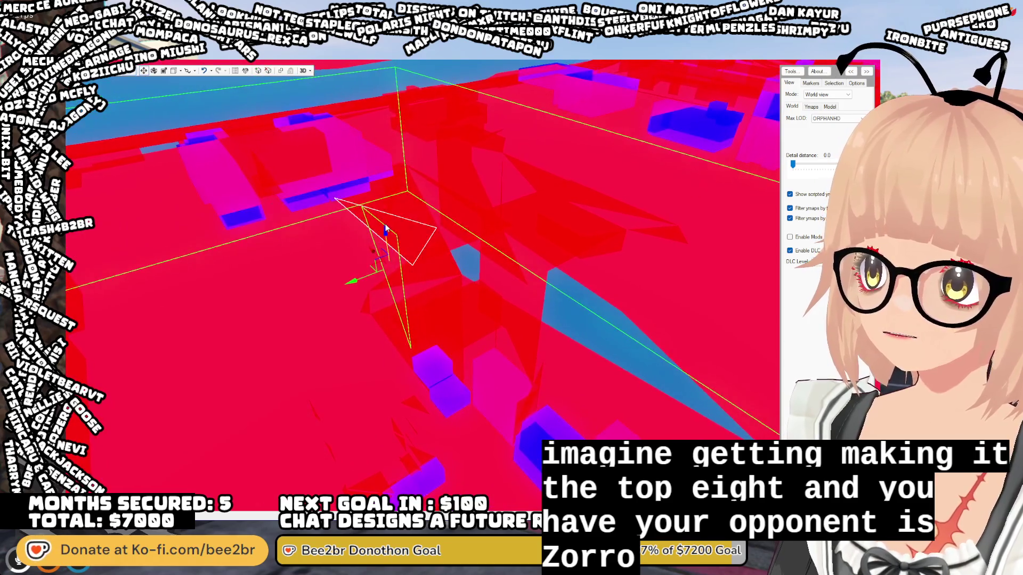
pyautogui.press('Escape')
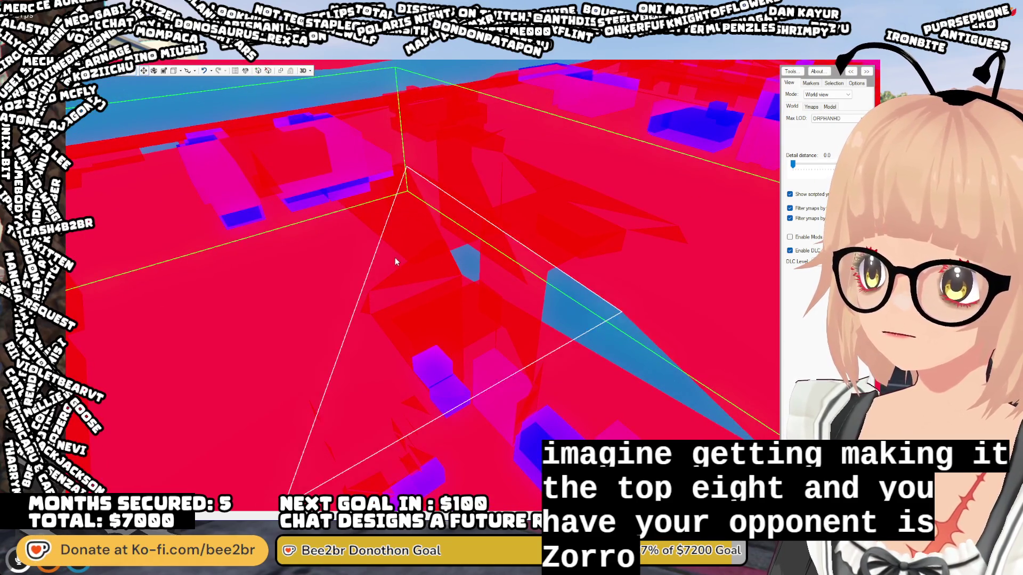
pyautogui.click(414, 267)
pyautogui.moveTo(416, 264)
pyautogui.mouseDown()
pyautogui.moveTo(423, 361)
pyautogui.moveTo(335, 334)
pyautogui.moveTo(282, 340)
pyautogui.moveTo(248, 361)
pyautogui.moveTo(233, 341)
pyautogui.moveTo(178, 379)
pyautogui.moveTo(187, 346)
pyautogui.moveTo(387, 344)
pyautogui.mouseUp()
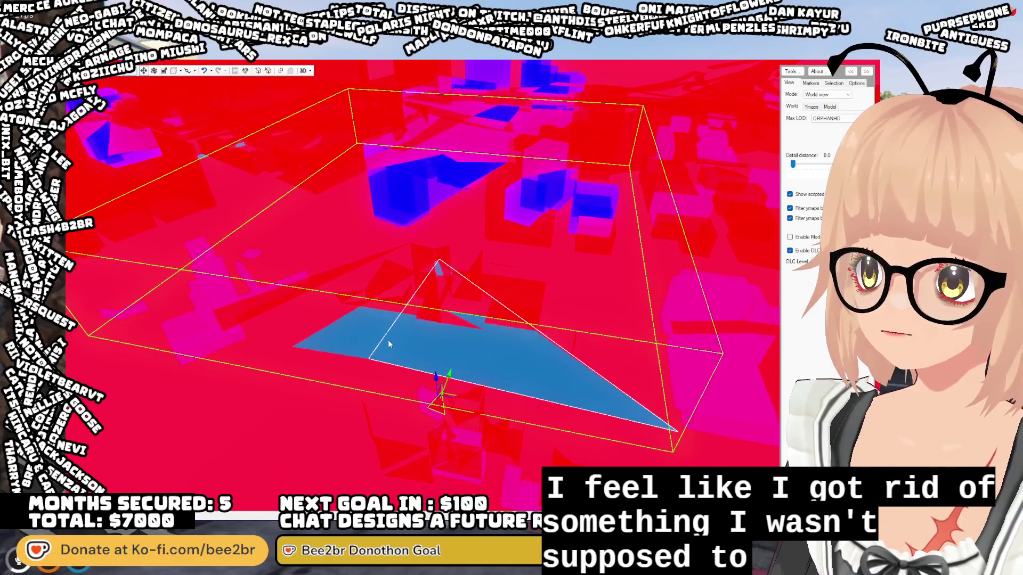
pyautogui.click(360, 341)
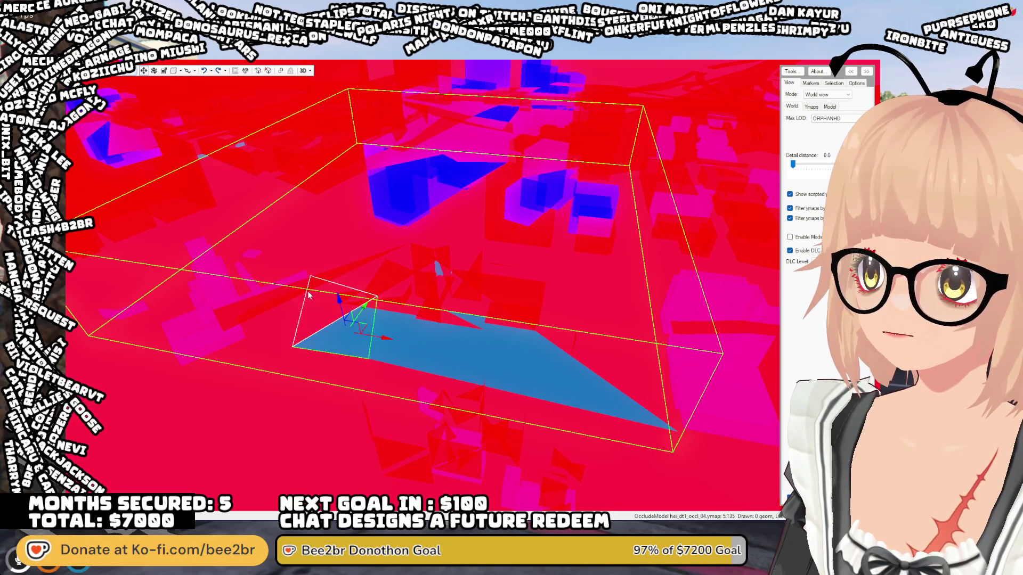
pyautogui.scroll(3, 333, 281)
pyautogui.moveTo(333, 281)
pyautogui.mouseDown()
pyautogui.moveTo(359, 286)
pyautogui.moveTo(398, 330)
pyautogui.mouseUp()
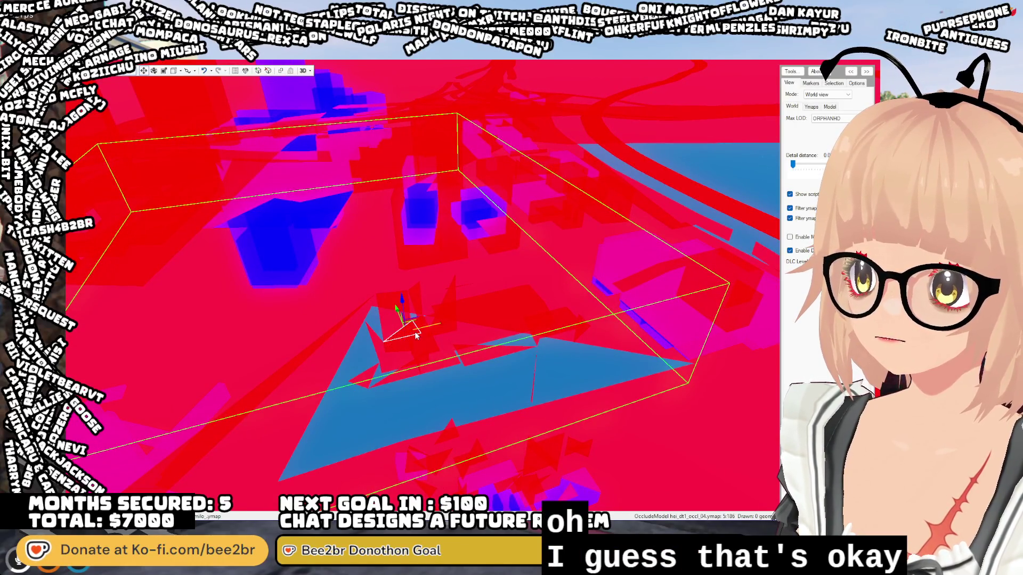
pyautogui.moveTo(415, 350)
pyautogui.mouseDown()
pyautogui.moveTo(502, 361)
pyautogui.moveTo(468, 344)
pyautogui.mouseUp()
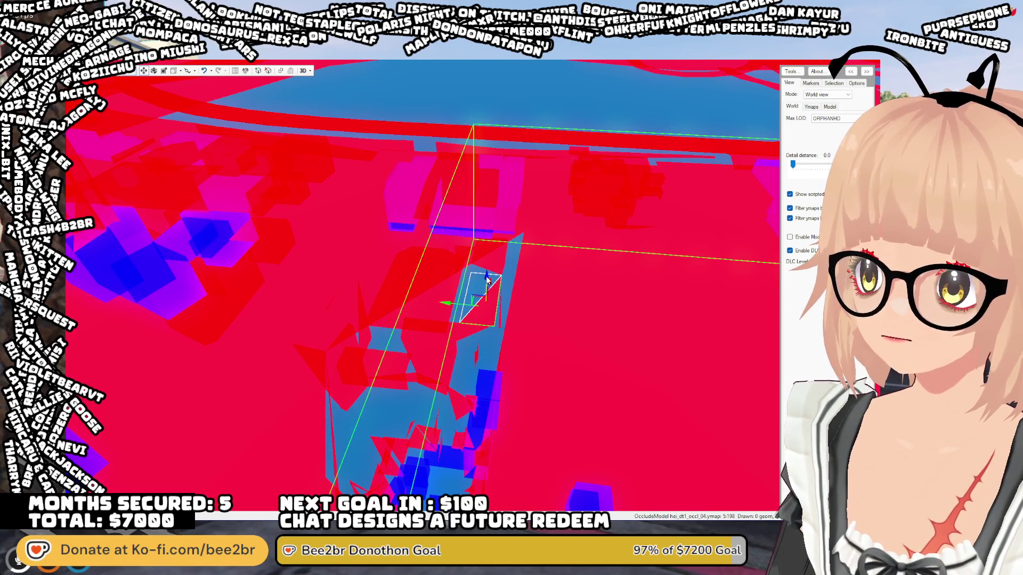
pyautogui.click(501, 490)
pyautogui.click(457, 330)
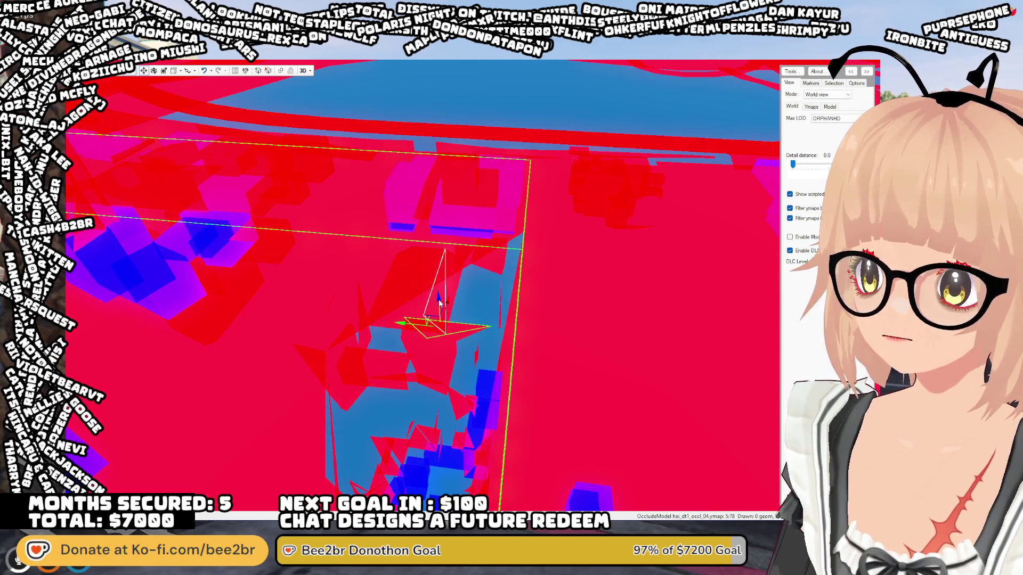
pyautogui.click(450, 470)
pyautogui.click(462, 399)
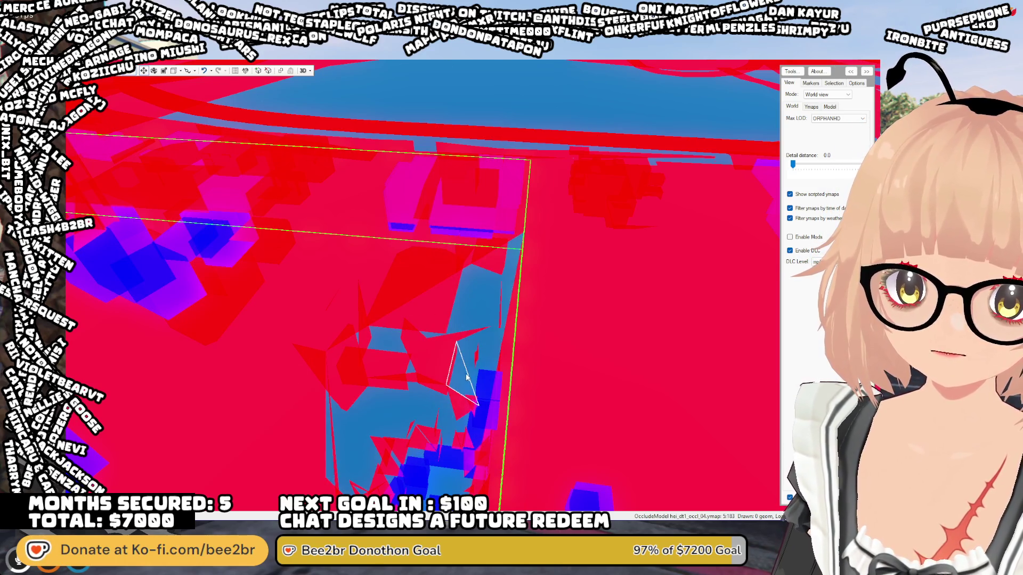
pyautogui.moveTo(434, 344); pyautogui.dragTo(441, 265)
pyautogui.click(441, 265)
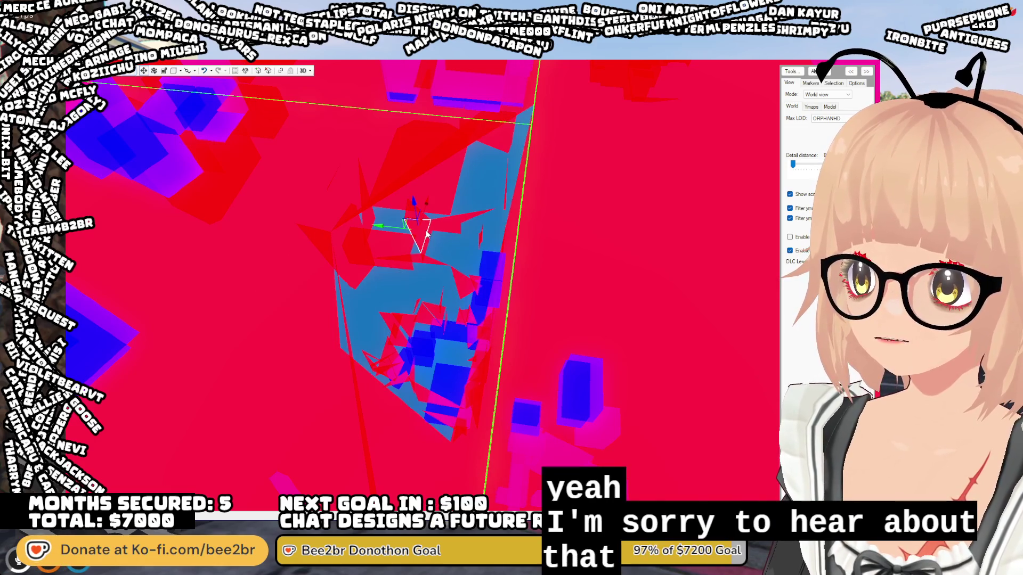
pyautogui.click(444, 431)
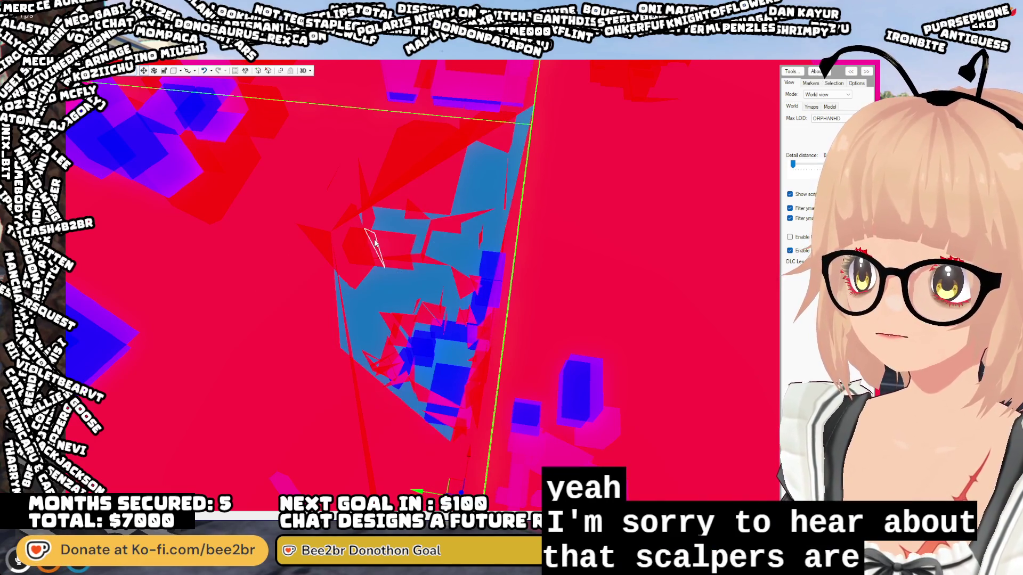
pyautogui.click(453, 445)
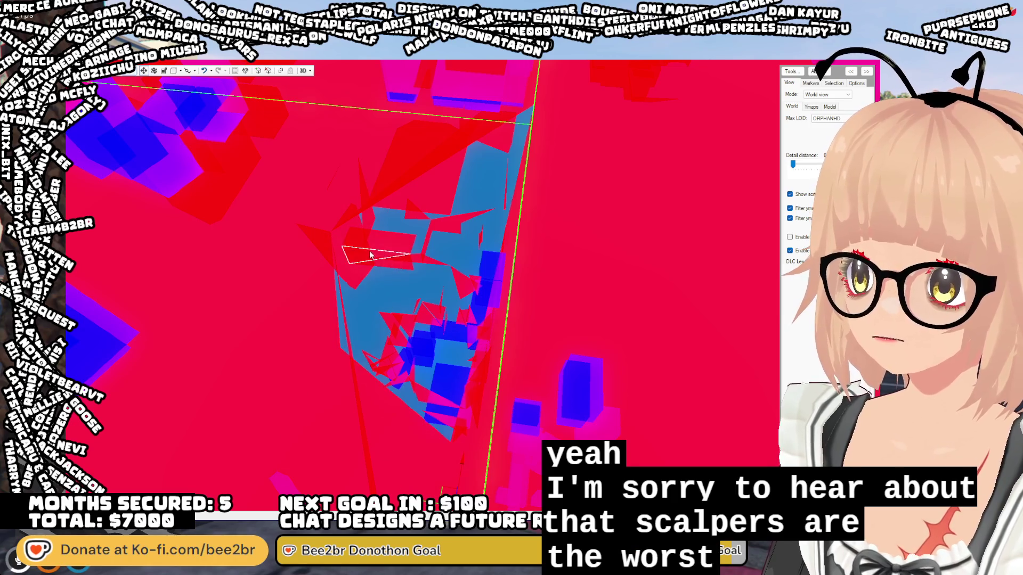
pyautogui.click(368, 303)
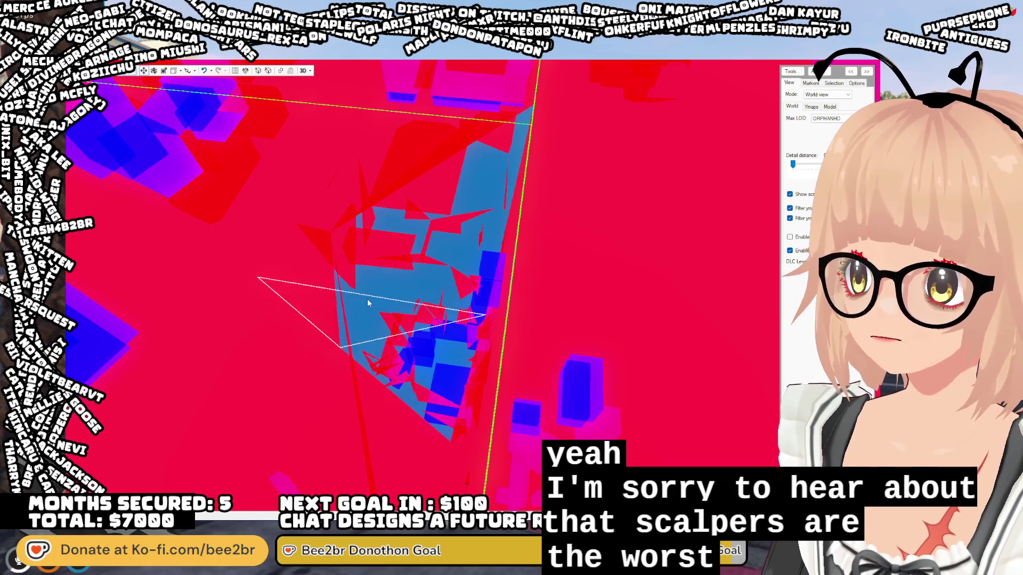
pyautogui.click(308, 220)
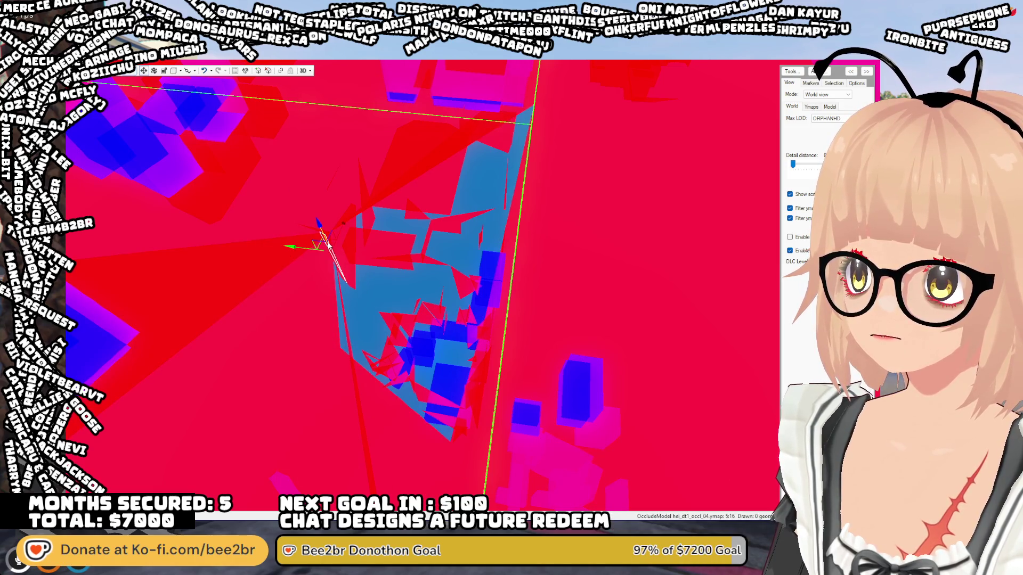
pyautogui.moveTo(320, 215)
pyautogui.mouseDown()
pyautogui.moveTo(245, 196)
pyautogui.moveTo(132, 201)
pyautogui.moveTo(128, 253)
pyautogui.moveTo(136, 213)
pyautogui.moveTo(155, 207)
pyautogui.mouseUp()
pyautogui.moveTo(286, 107); pyautogui.dragTo(285, 102)
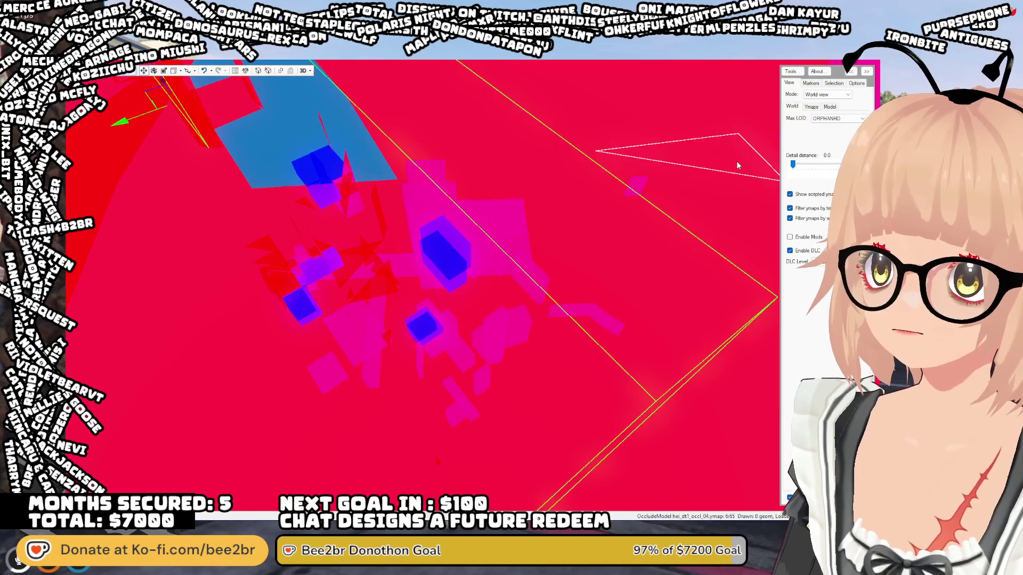
# - Raise Detail distance to 0.2, fly over the Legion Square rooftops, then switch to the GTA V game
pyautogui.moveTo(795, 168); pyautogui.dragTo(798, 169)
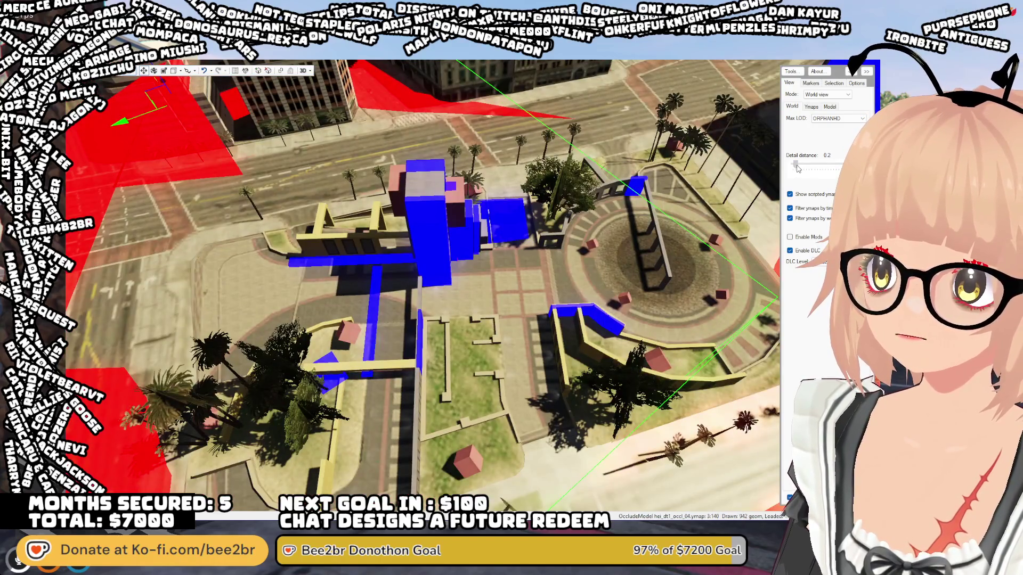
pyautogui.moveTo(592, 216); pyautogui.dragTo(355, 212)
pyautogui.press('d')
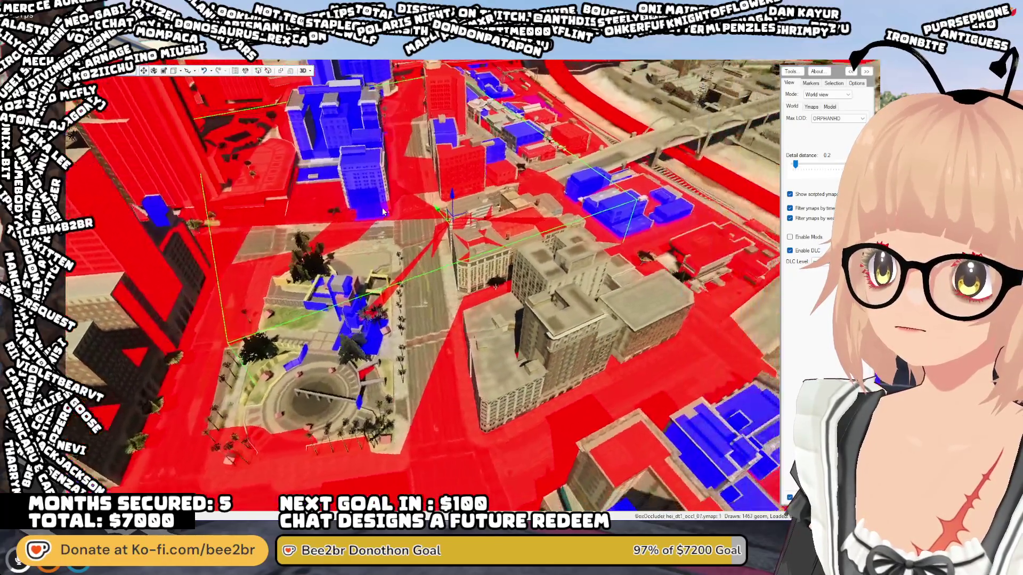
pyautogui.press('w')
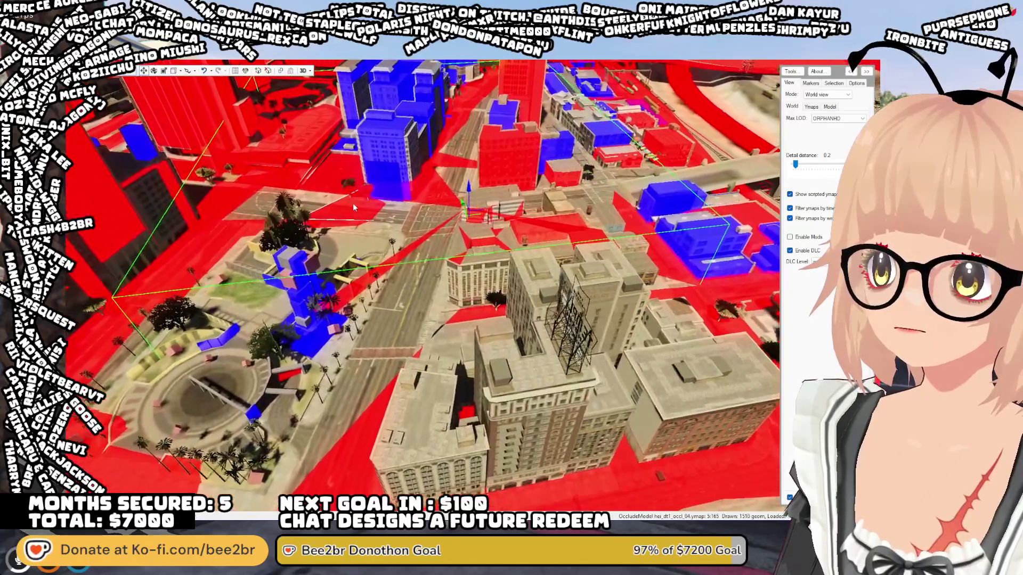
pyautogui.press('d')
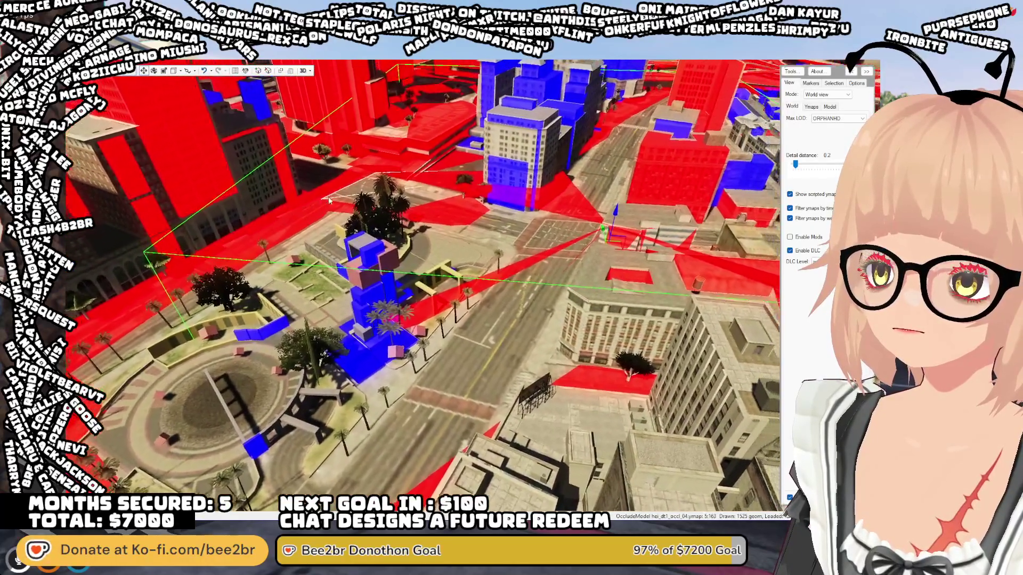
pyautogui.press('s')
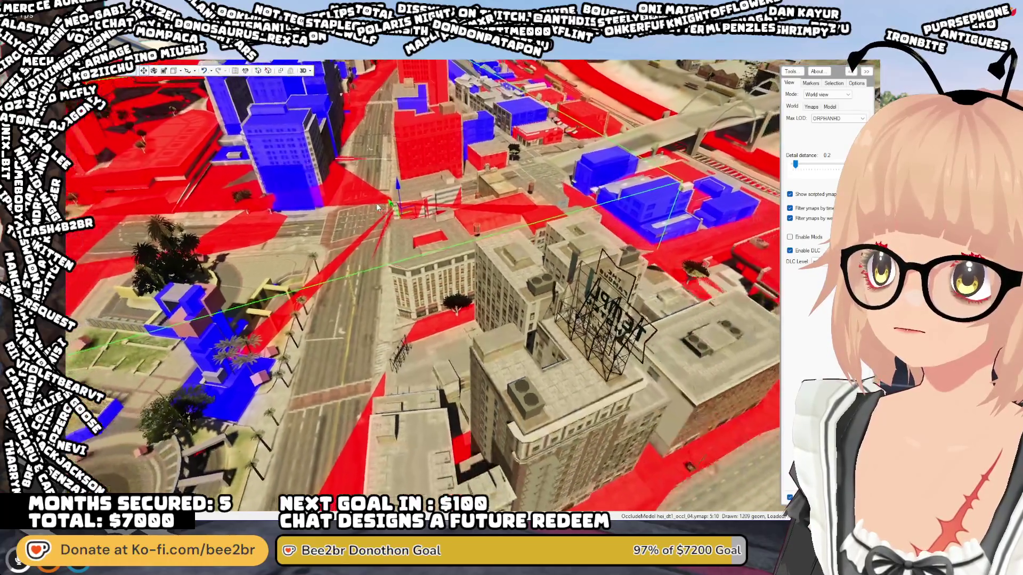
pyautogui.press('w')
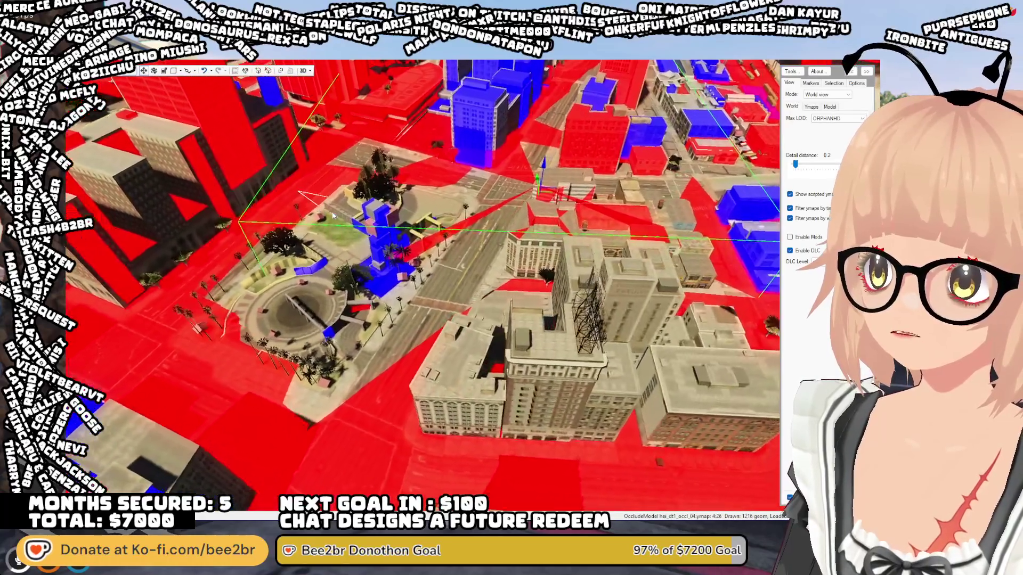
pyautogui.press('w')
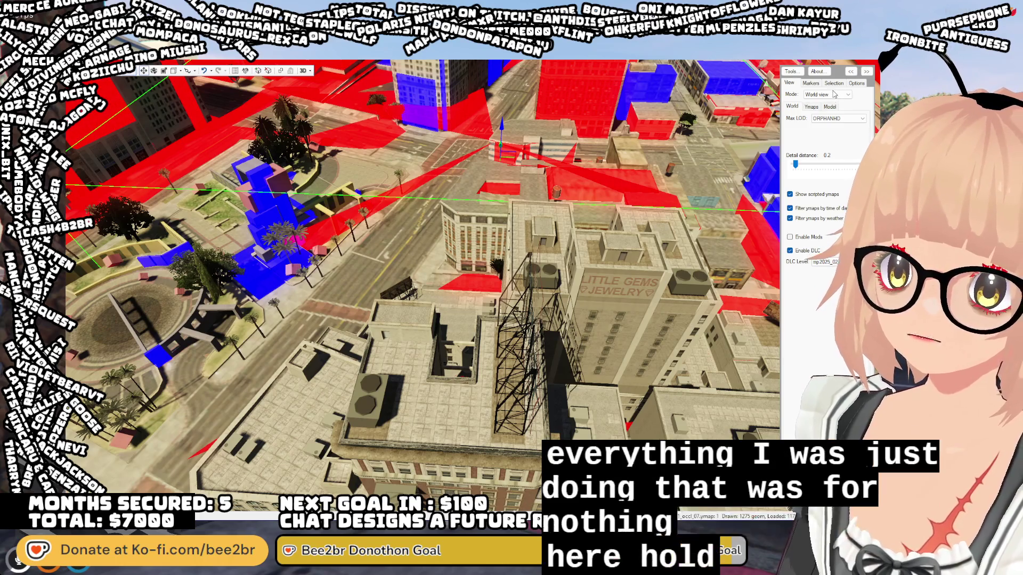
pyautogui.hotkey('alt', 'Tab')
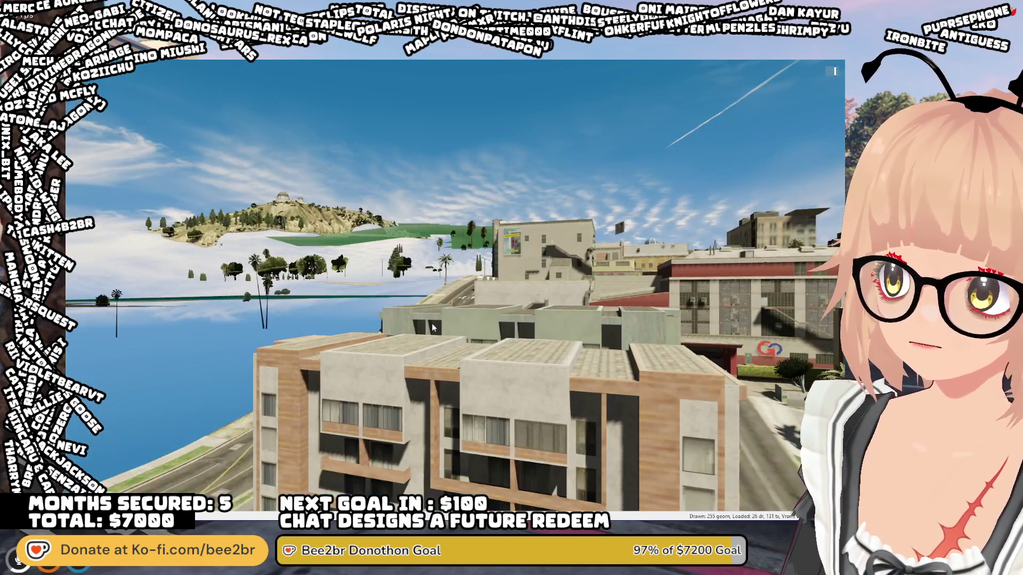
# - Fly back over the Legion Square fountain plaza and expand the view-settings side panel
pyautogui.moveTo(432, 328)
pyautogui.mouseDown()
pyautogui.moveTo(632, 294)
pyautogui.moveTo(707, 319)
pyautogui.moveTo(670, 346)
pyautogui.moveTo(504, 403)
pyautogui.moveTo(458, 405)
pyautogui.moveTo(433, 392)
pyautogui.moveTo(356, 282)
pyautogui.mouseUp()
pyautogui.press('w')
pyautogui.press('s')
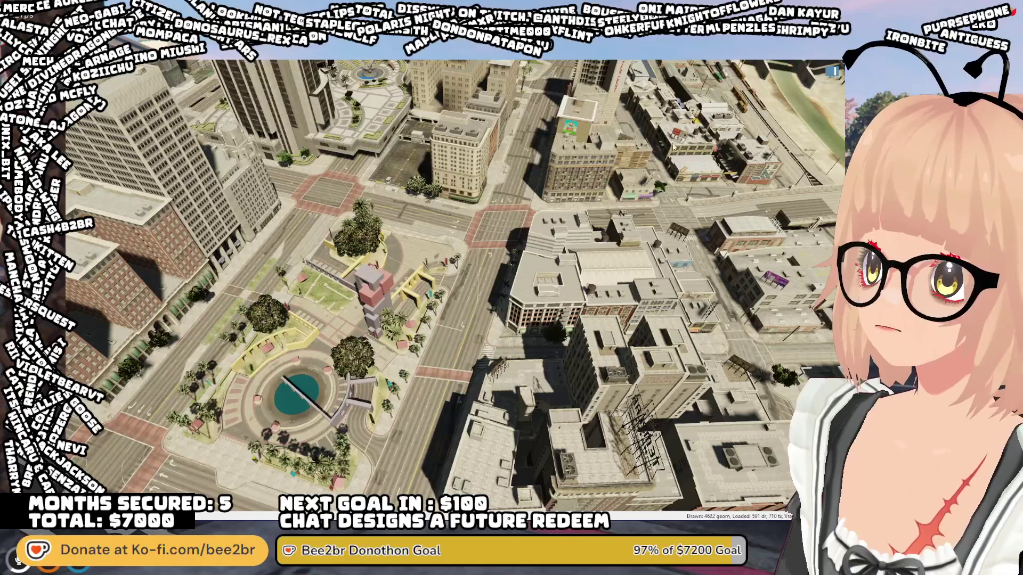
pyautogui.click(831, 71)
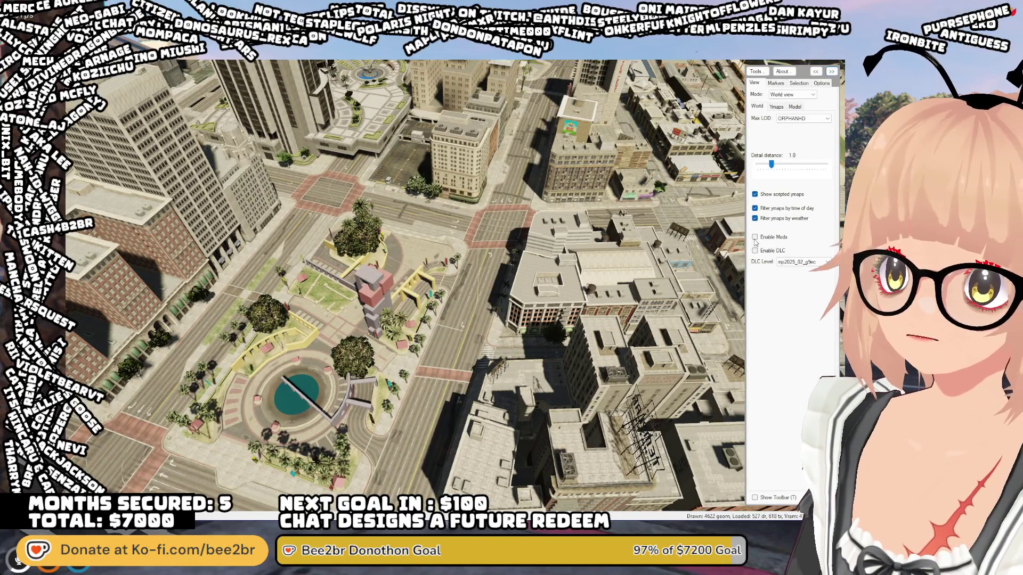
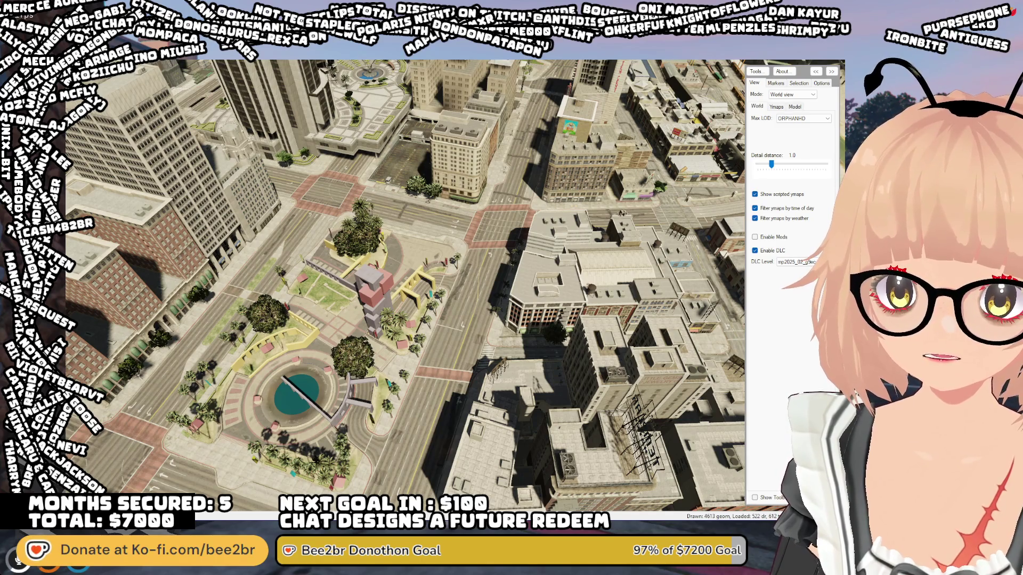
# - Fly over the rebuilt Legion Square blocks toward the river bridge and show the toolbar (T)
pyautogui.press('w')
pyautogui.press('d')
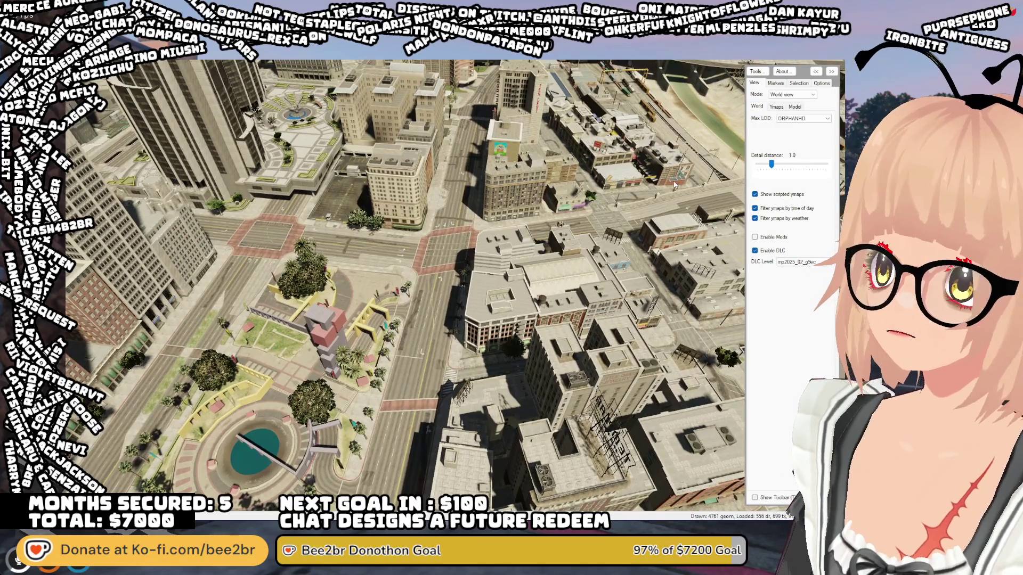
pyautogui.moveTo(644, 209)
pyautogui.mouseDown()
pyautogui.moveTo(660, 176)
pyautogui.moveTo(673, 210)
pyautogui.moveTo(612, 171)
pyautogui.mouseUp()
pyautogui.press('w')
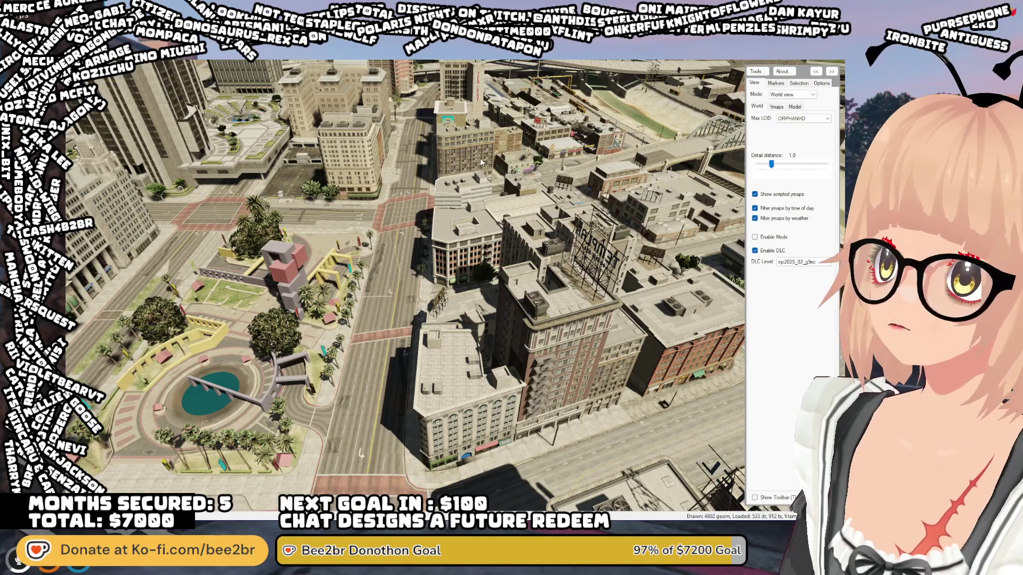
pyautogui.press('t')
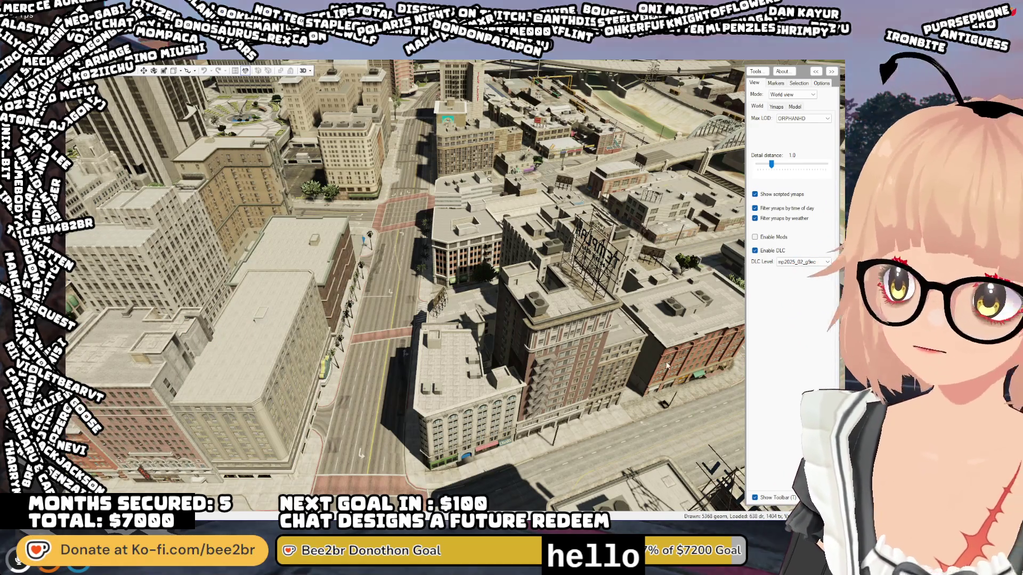
# - Orbit toward the tan towers and turn on the red-and-blue occlusion overlay with O
pyautogui.scroll(-5, 565, 233)
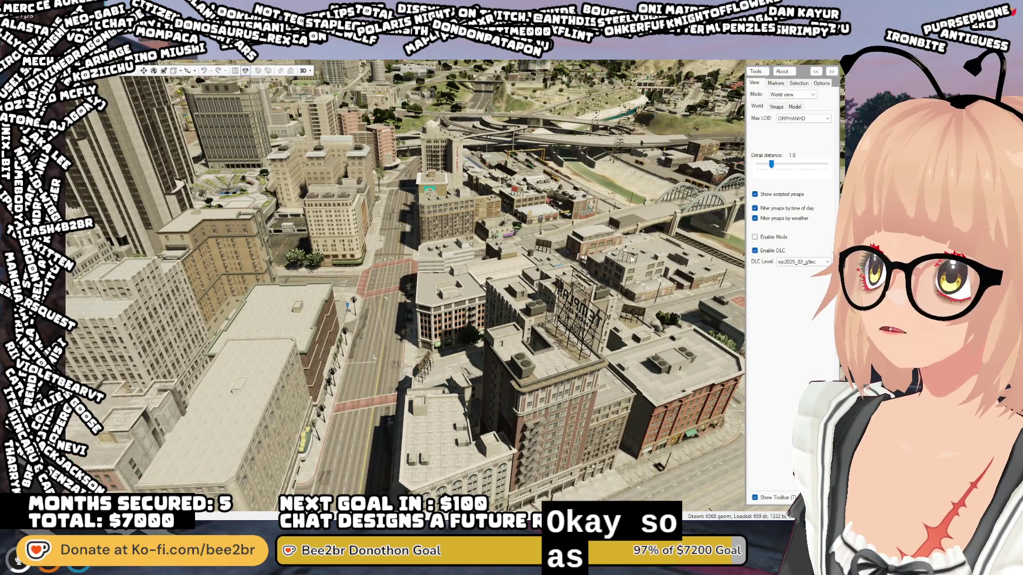
pyautogui.scroll(5, 579, 284)
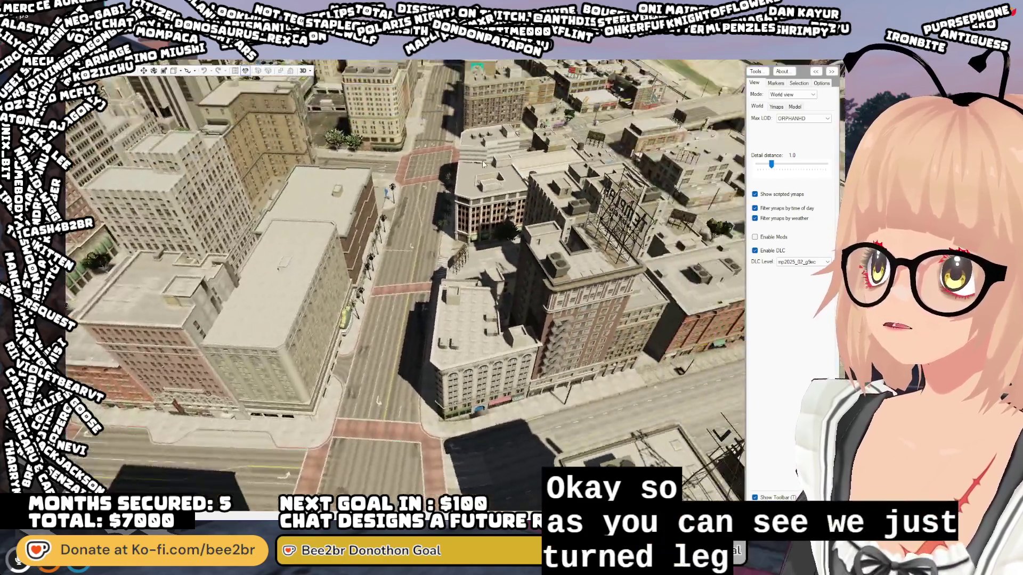
pyautogui.moveTo(483, 163)
pyautogui.mouseDown()
pyautogui.moveTo(431, 160)
pyautogui.moveTo(635, 281)
pyautogui.mouseUp()
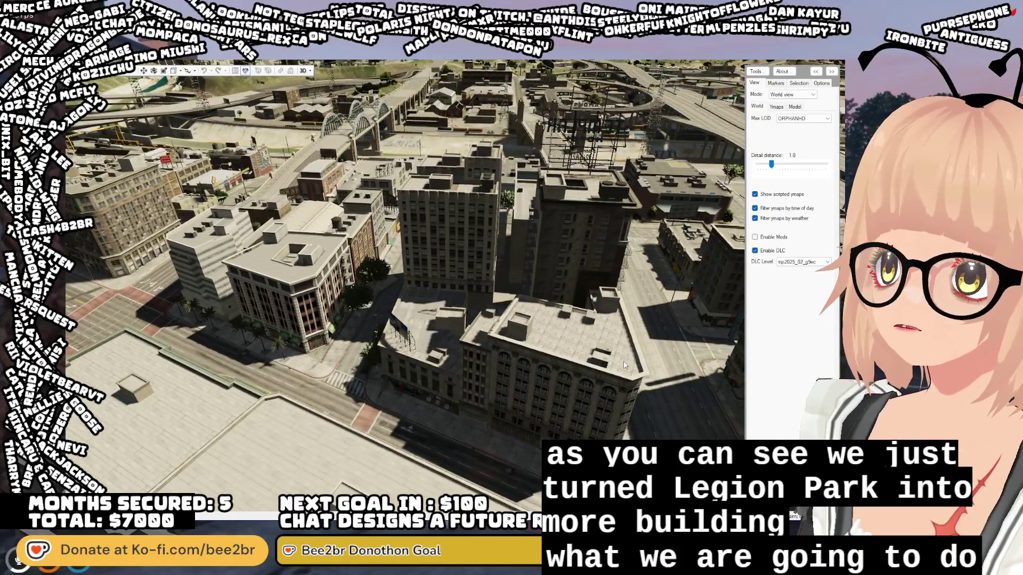
pyautogui.moveTo(644, 183); pyautogui.dragTo(610, 188)
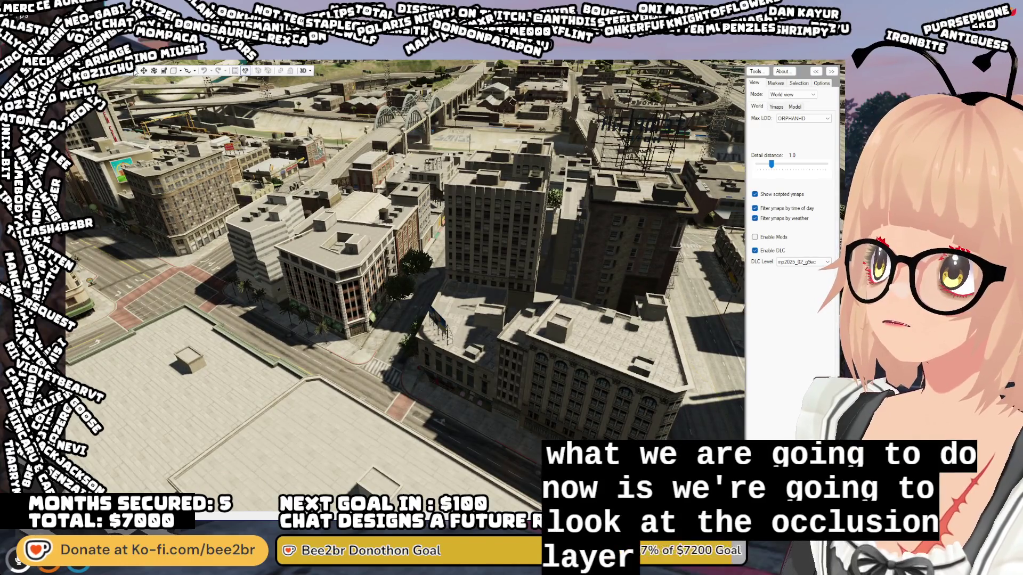
pyautogui.press('o')
pyautogui.moveTo(154, 244)
pyautogui.mouseDown()
pyautogui.moveTo(475, 267)
pyautogui.moveTo(531, 253)
pyautogui.mouseUp()
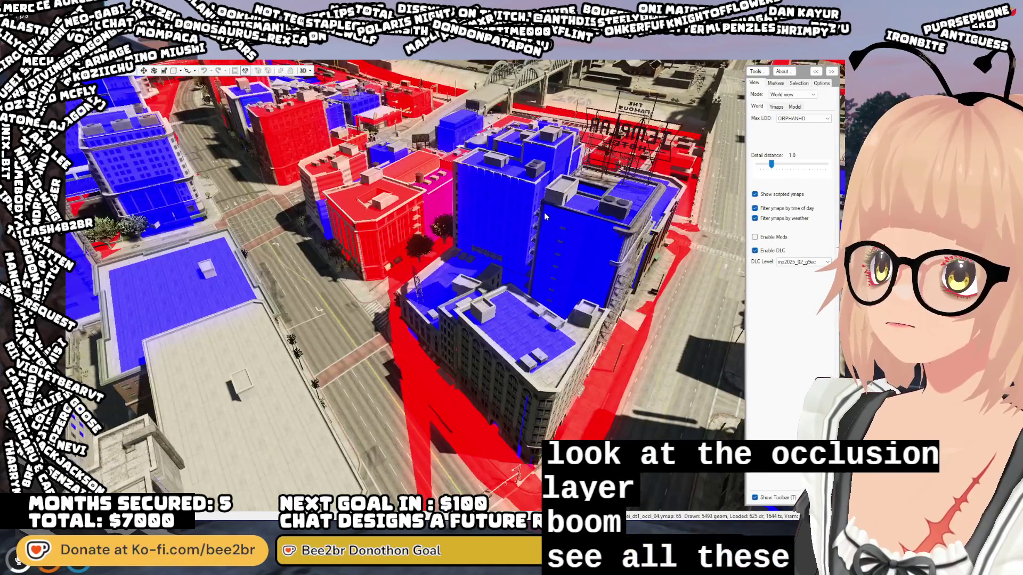
# - Orbit and zoom out to a wider view of the Legion Square box occluders
pyautogui.moveTo(538, 352)
pyautogui.mouseDown()
pyautogui.moveTo(556, 188)
pyautogui.moveTo(526, 222)
pyautogui.moveTo(587, 193)
pyautogui.mouseUp()
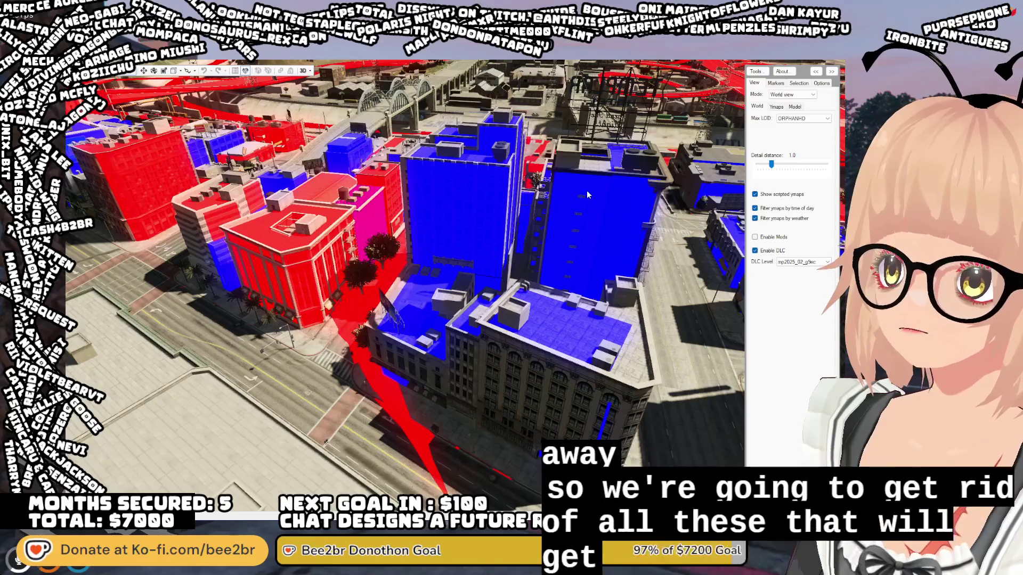
pyautogui.moveTo(588, 191)
pyautogui.mouseDown()
pyautogui.moveTo(792, 154)
pyautogui.moveTo(757, 169)
pyautogui.mouseUp()
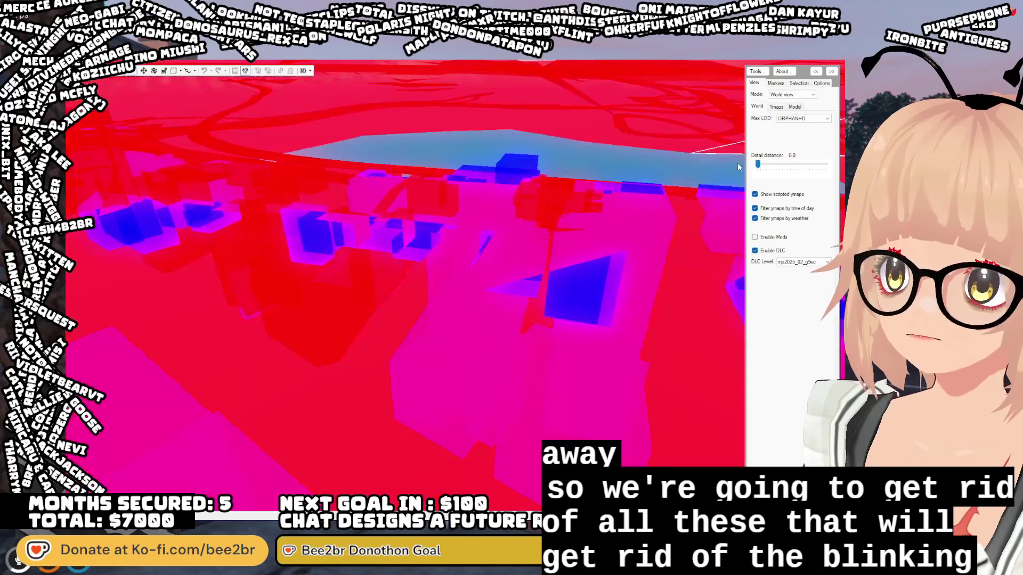
pyautogui.moveTo(640, 228); pyautogui.dragTo(644, 190)
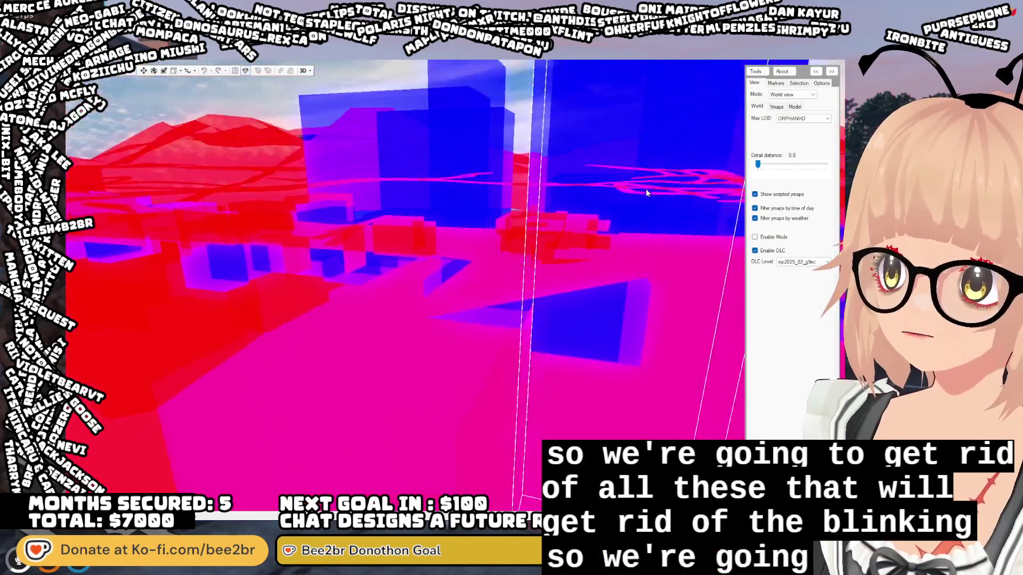
pyautogui.scroll(-3, 644, 190)
pyautogui.scroll(3, 627, 201)
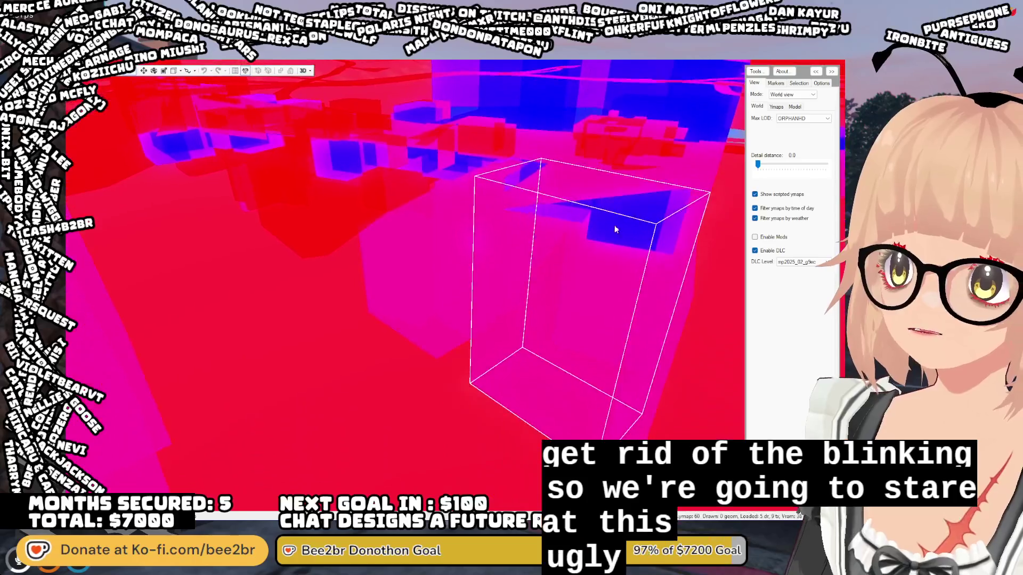
pyautogui.scroll(-5, 509, 274)
pyautogui.scroll(2, 524, 275)
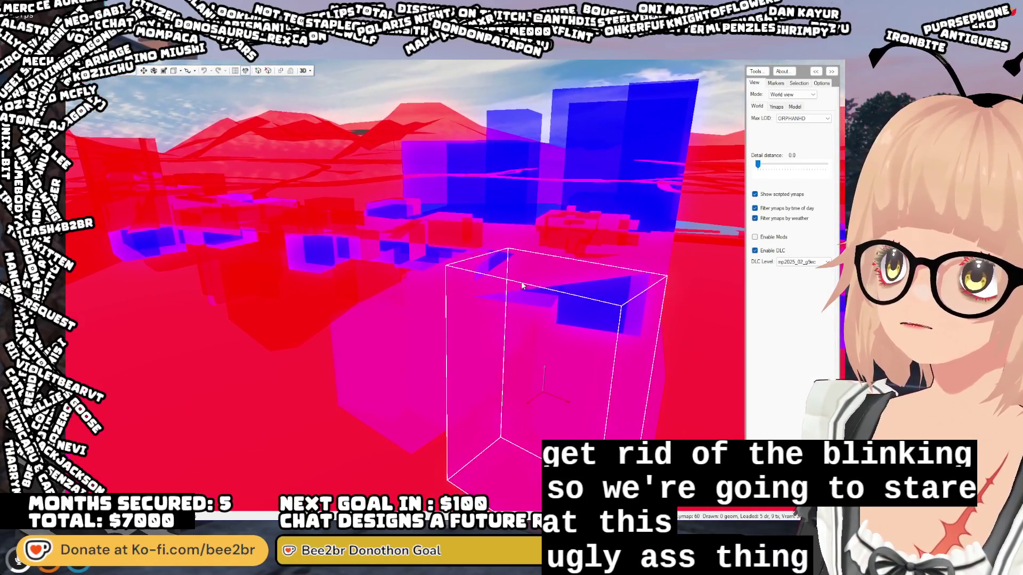
pyautogui.moveTo(544, 367); pyautogui.dragTo(544, 376)
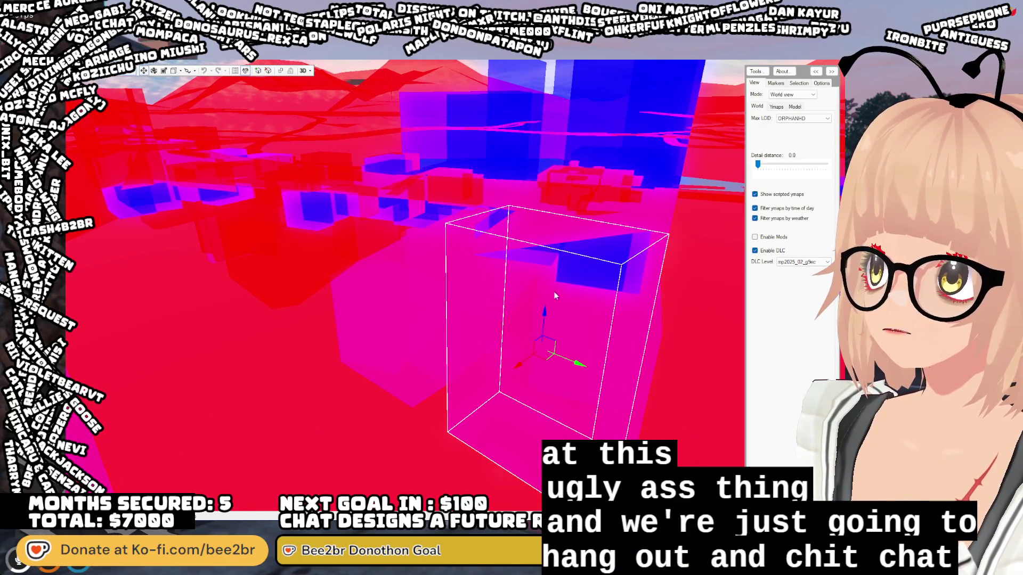
# - Sink the tall box, the cube and the long box occluders below ground
pyautogui.click(545, 312)
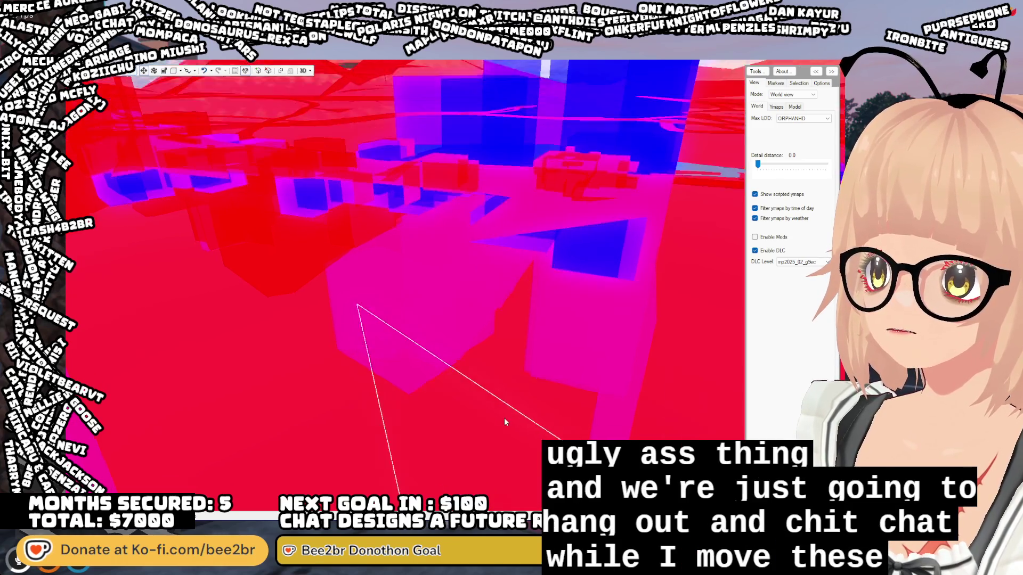
pyautogui.click(362, 244)
pyautogui.moveTo(404, 210); pyautogui.dragTo(373, 264)
pyautogui.moveTo(346, 232); pyautogui.dragTo(344, 264)
pyautogui.click(365, 192)
pyautogui.moveTo(365, 191)
pyautogui.mouseDown()
pyautogui.moveTo(405, 234)
pyautogui.moveTo(433, 245)
pyautogui.moveTo(430, 197)
pyautogui.moveTo(584, 356)
pyautogui.moveTo(571, 320)
pyautogui.mouseUp()
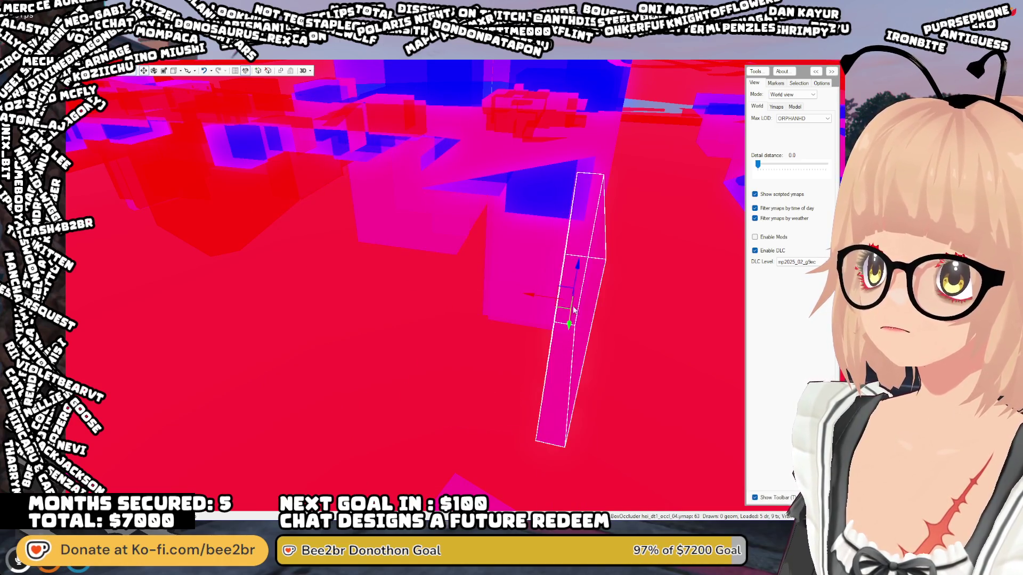
pyautogui.moveTo(578, 267)
pyautogui.mouseDown()
pyautogui.moveTo(554, 346)
pyautogui.moveTo(531, 271)
pyautogui.mouseUp()
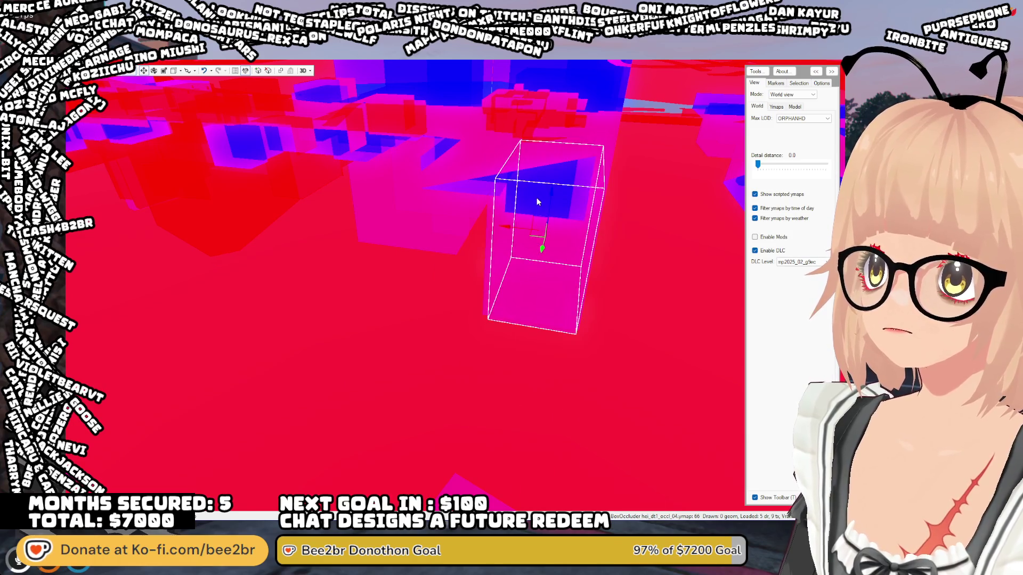
pyautogui.moveTo(550, 195)
pyautogui.mouseDown()
pyautogui.moveTo(498, 446)
pyautogui.moveTo(539, 144)
pyautogui.moveTo(543, 160)
pyautogui.moveTo(469, 341)
pyautogui.moveTo(427, 190)
pyautogui.moveTo(411, 376)
pyautogui.moveTo(523, 354)
pyautogui.moveTo(557, 263)
pyautogui.mouseUp()
pyautogui.click(552, 381)
# - Look down on the tall boxes and sink the right-hand tall box below ground
pyautogui.moveTo(552, 380); pyautogui.dragTo(551, 321)
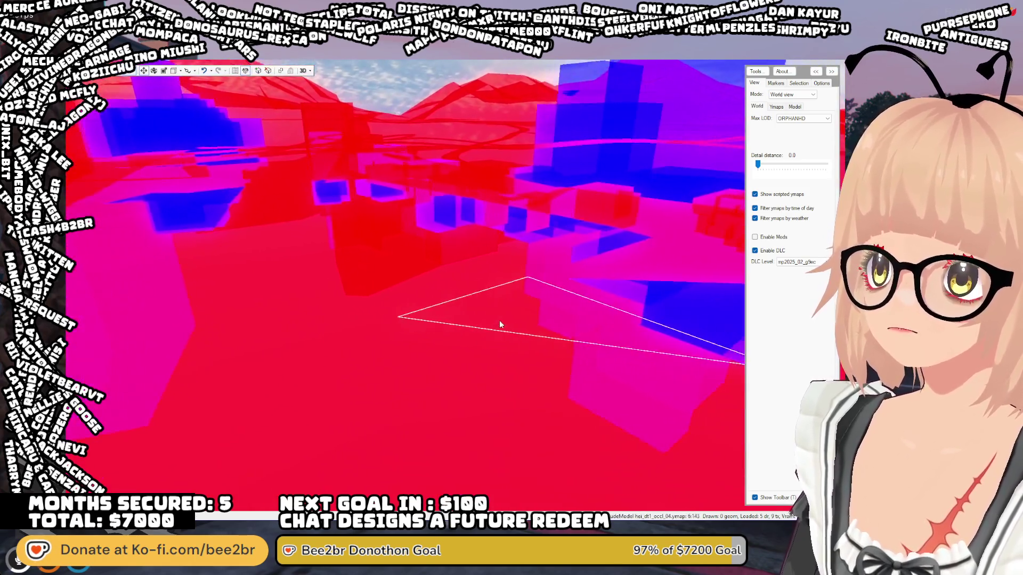
pyautogui.click(492, 314)
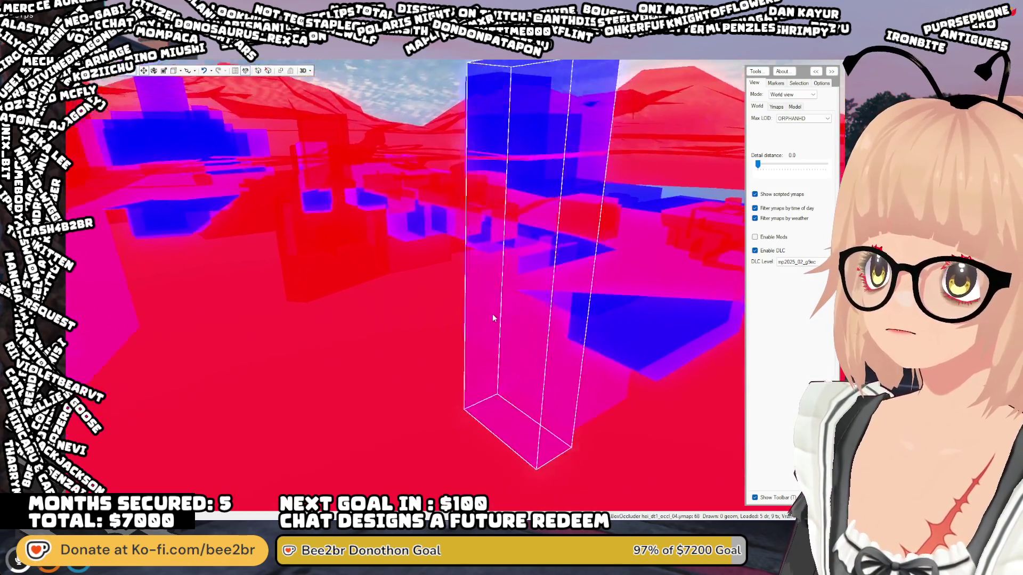
pyautogui.click(491, 300)
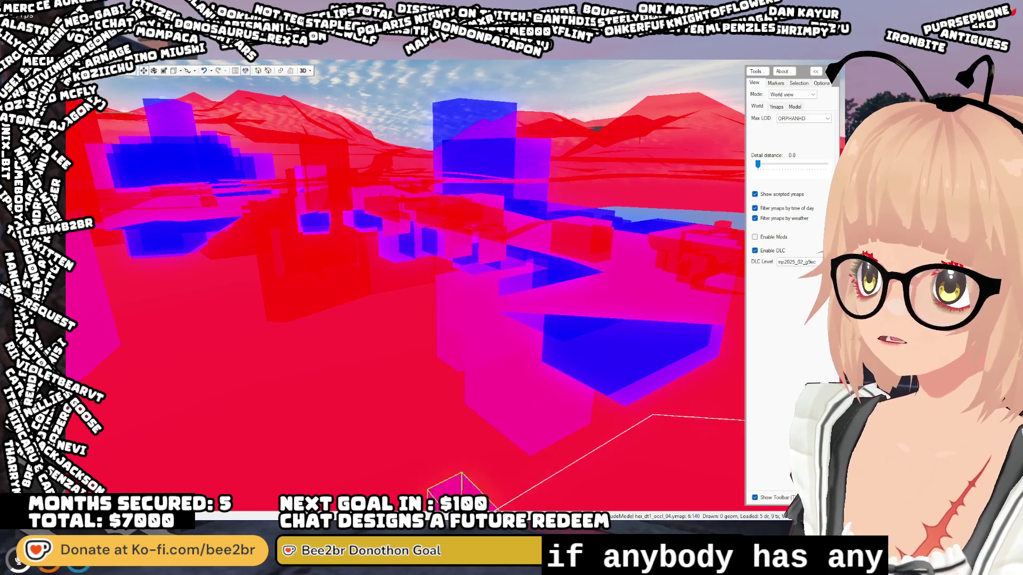
pyautogui.click(497, 314)
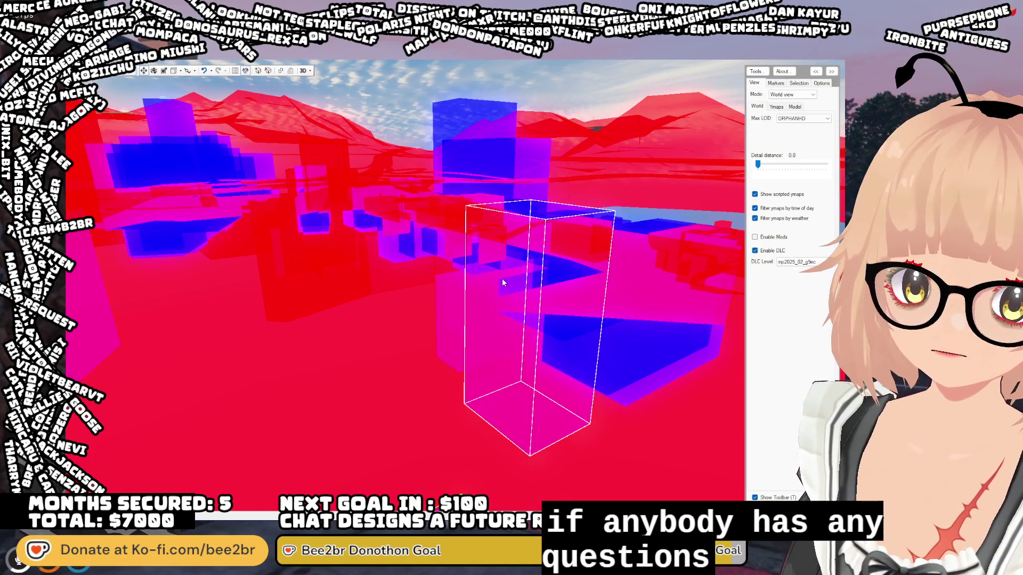
pyautogui.scroll(-3, 493, 265)
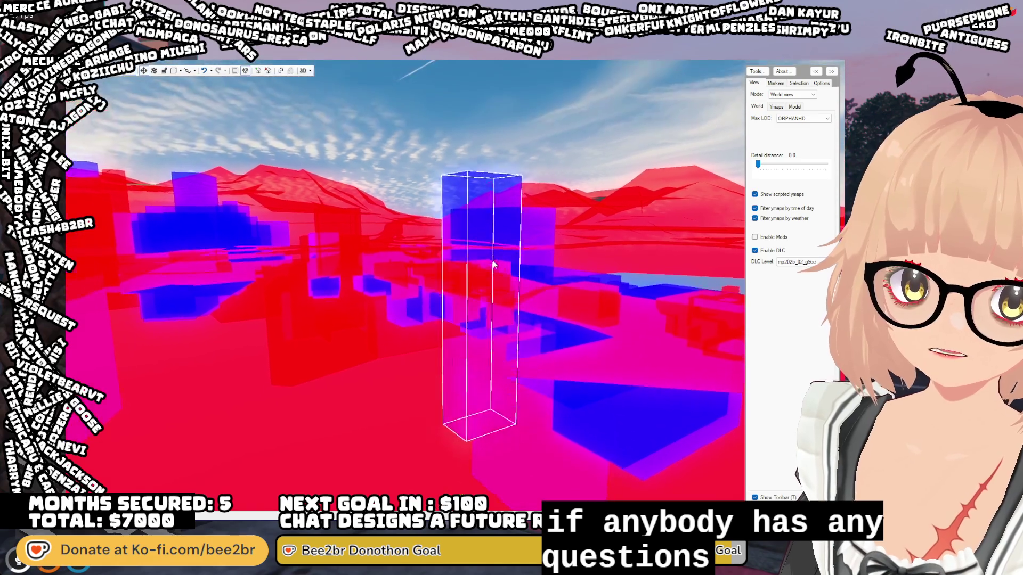
pyautogui.scroll(3, 493, 265)
pyautogui.moveTo(488, 279)
pyautogui.mouseDown()
pyautogui.moveTo(490, 301)
pyautogui.moveTo(466, 230)
pyautogui.mouseUp()
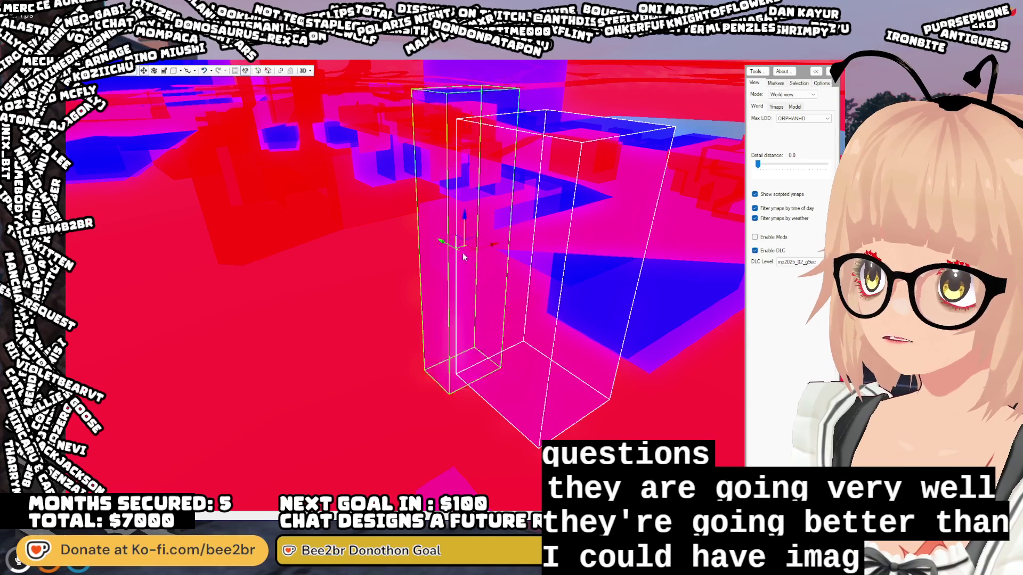
pyautogui.click(534, 275)
pyautogui.moveTo(547, 244); pyautogui.dragTo(507, 260)
pyautogui.moveTo(484, 130)
pyautogui.mouseDown()
pyautogui.moveTo(464, 244)
pyautogui.moveTo(533, 298)
pyautogui.moveTo(600, 280)
pyautogui.mouseUp()
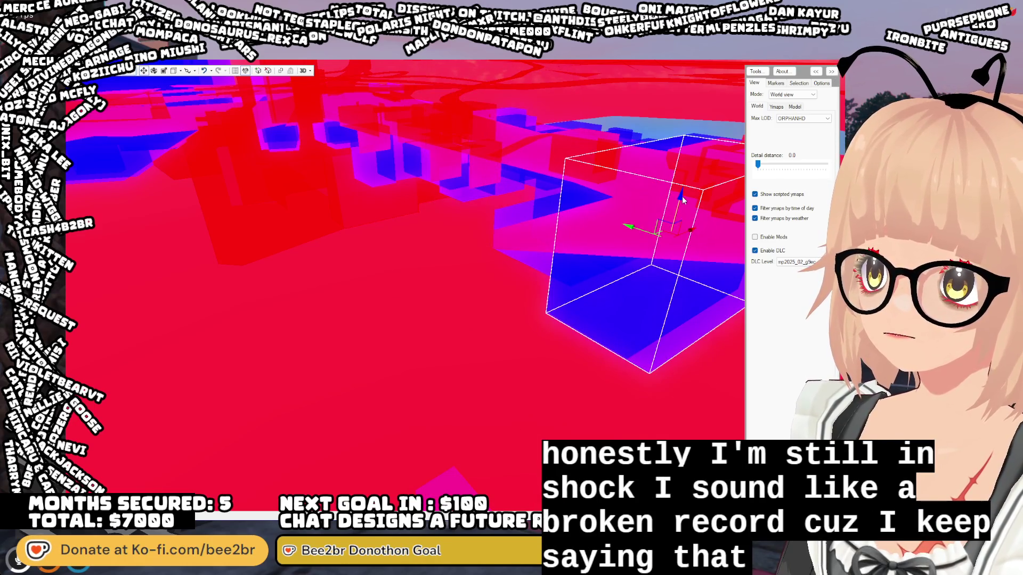
# - Move closer and delete one of the box occluders
pyautogui.click(586, 372)
pyautogui.press('w')
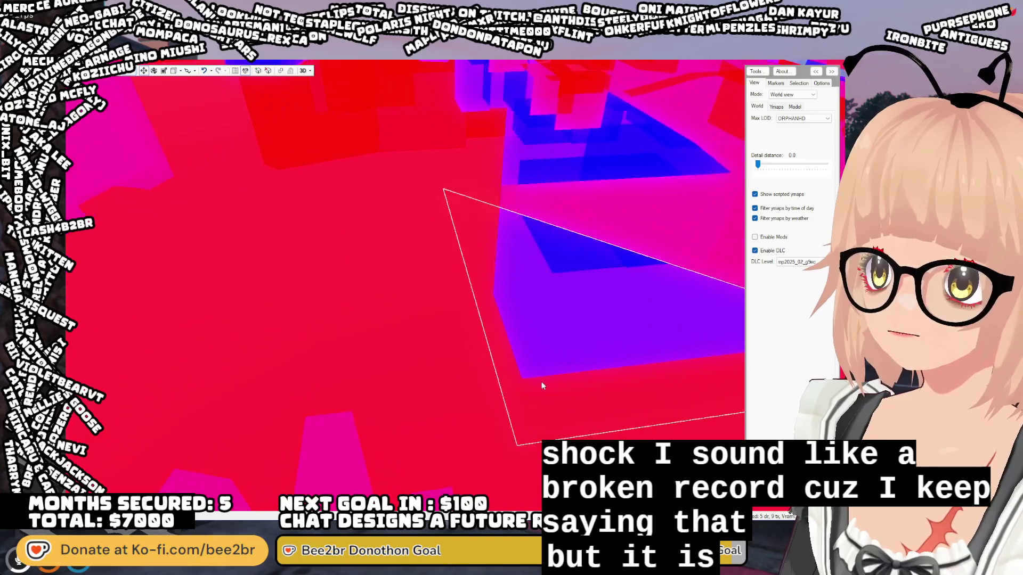
pyautogui.click(509, 373)
pyautogui.moveTo(510, 377); pyautogui.dragTo(480, 318)
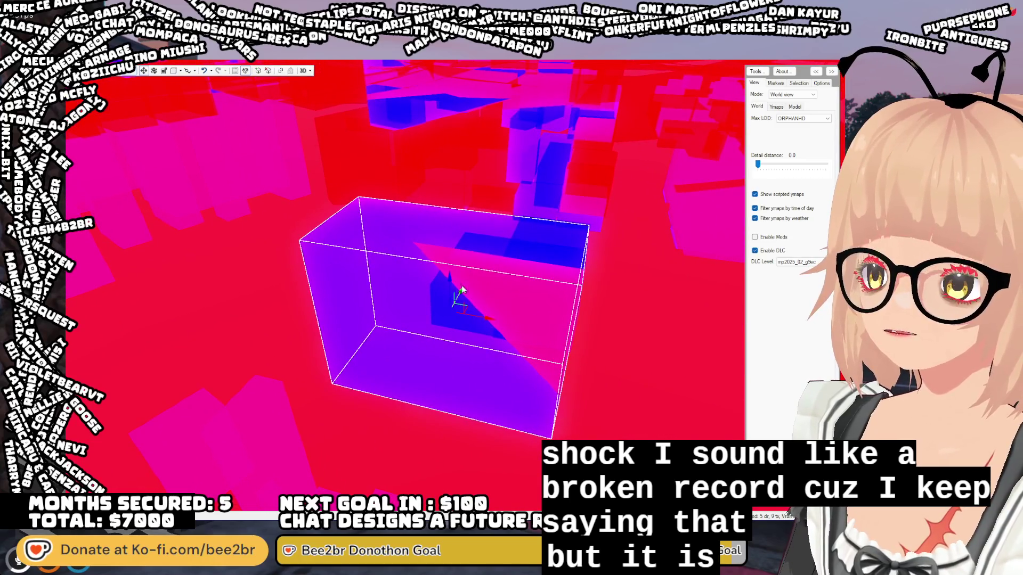
pyautogui.press('Delete')
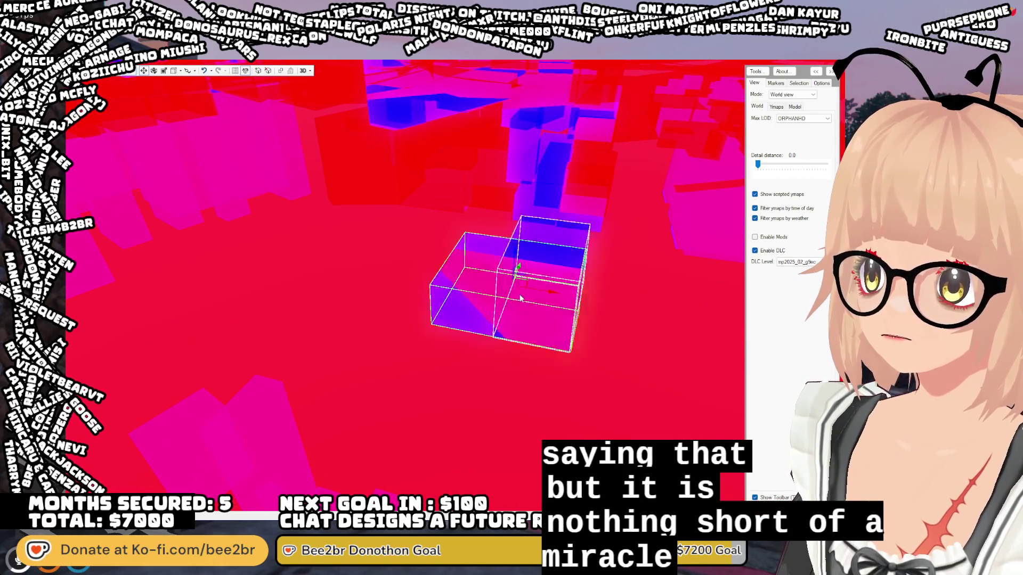
# - Push the upper-right box occluder below ground
pyautogui.click(559, 249)
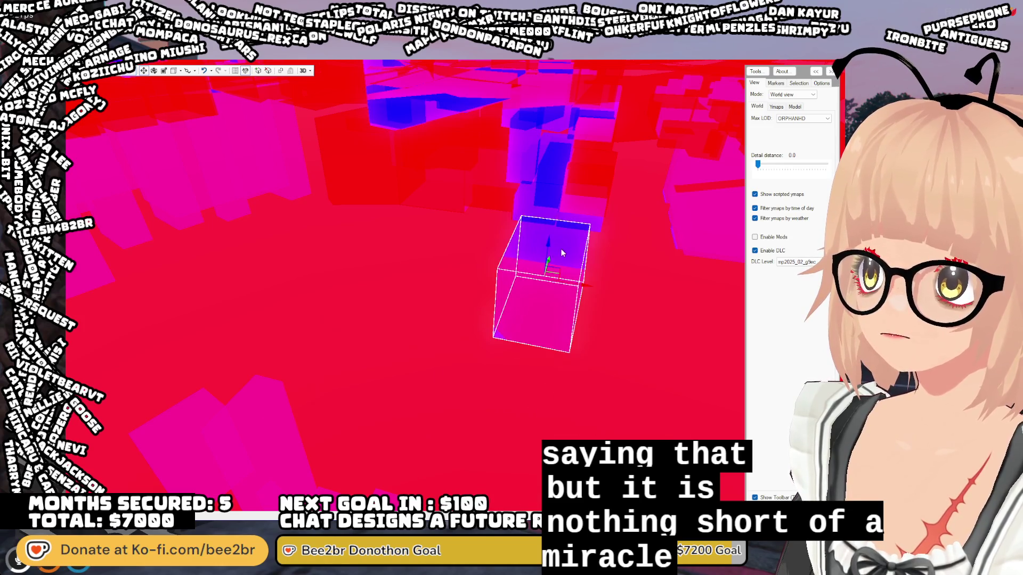
pyautogui.moveTo(548, 246)
pyautogui.mouseDown()
pyautogui.moveTo(255, 458)
pyautogui.moveTo(554, 338)
pyautogui.moveTo(536, 304)
pyautogui.moveTo(467, 339)
pyautogui.moveTo(452, 337)
pyautogui.moveTo(468, 308)
pyautogui.moveTo(498, 297)
pyautogui.moveTo(489, 378)
pyautogui.mouseUp()
pyautogui.moveTo(519, 315)
pyautogui.mouseDown()
pyautogui.moveTo(515, 374)
pyautogui.moveTo(493, 366)
pyautogui.moveTo(490, 277)
pyautogui.mouseUp()
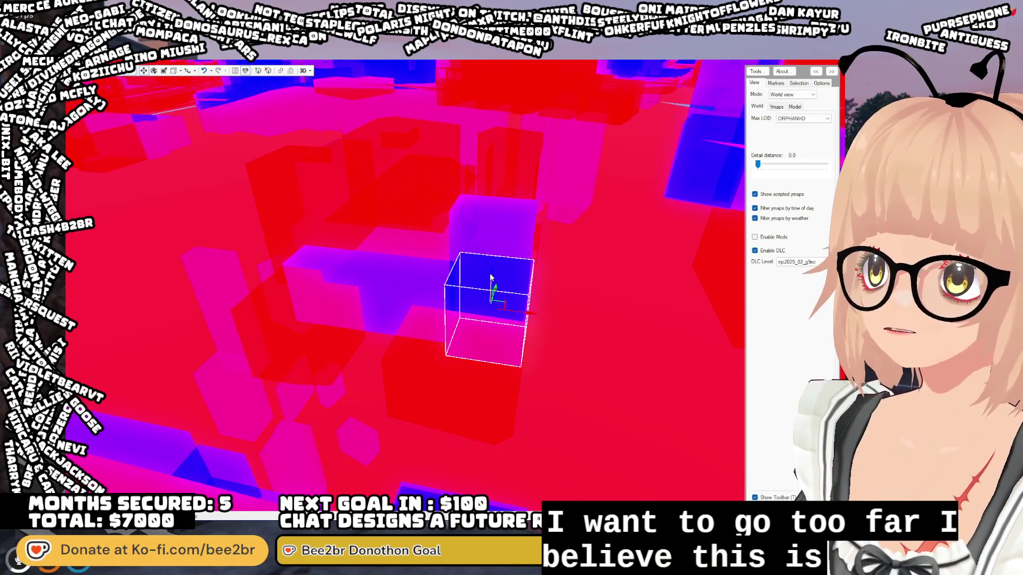
# - Raise Detail distance to 0.3 to show the textured buildings again
pyautogui.moveTo(757, 165); pyautogui.dragTo(763, 169)
pyautogui.scroll(-5, 567, 273)
pyautogui.scroll(5, 525, 244)
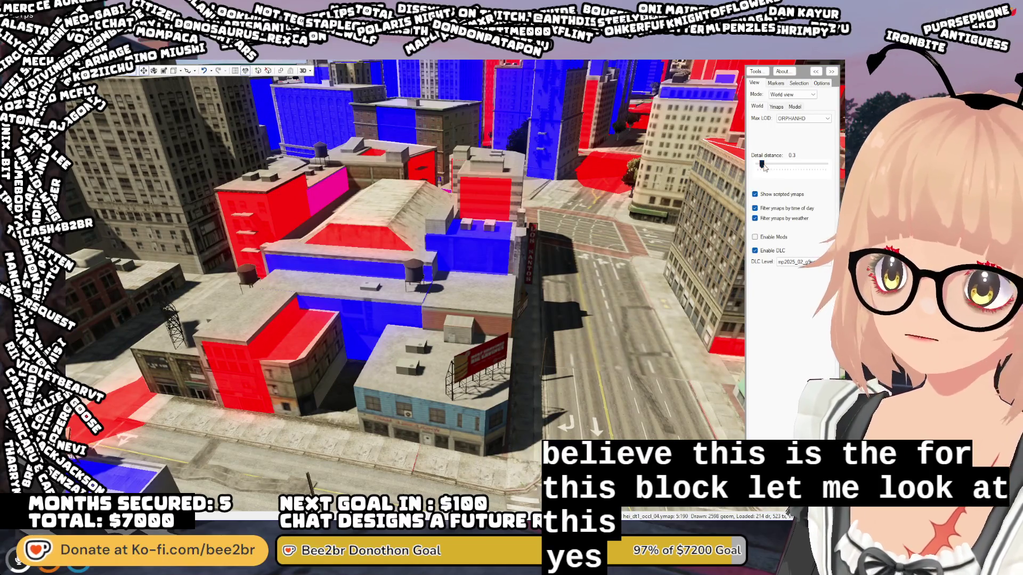
# - Set Detail distance back to 0.0, select the next box, and orbit toward nearby triangles
pyautogui.moveTo(762, 166); pyautogui.dragTo(757, 166)
pyautogui.click(458, 275)
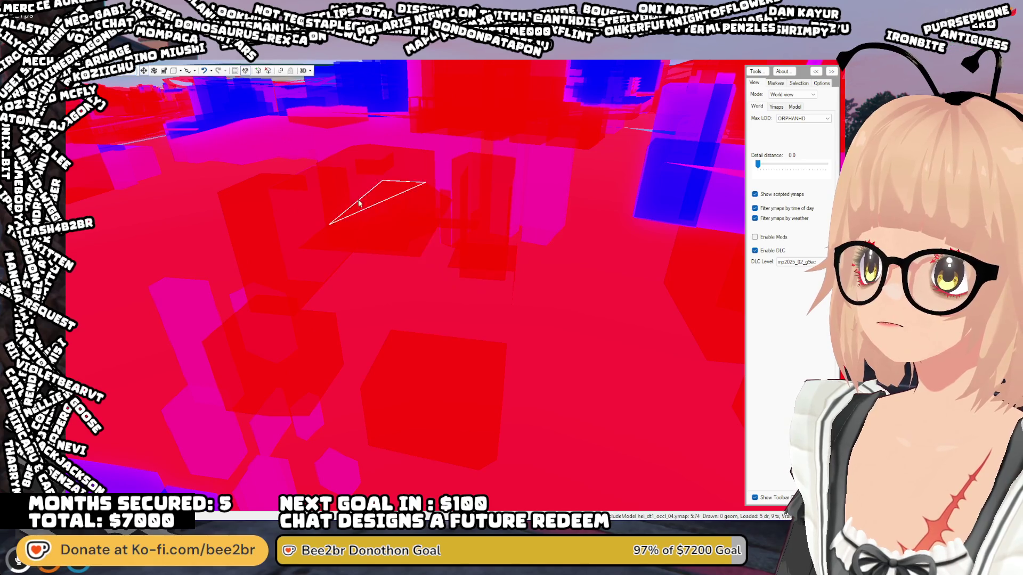
pyautogui.moveTo(529, 302)
pyautogui.mouseDown()
pyautogui.moveTo(490, 308)
pyautogui.moveTo(432, 288)
pyautogui.moveTo(401, 298)
pyautogui.moveTo(434, 324)
pyautogui.mouseUp()
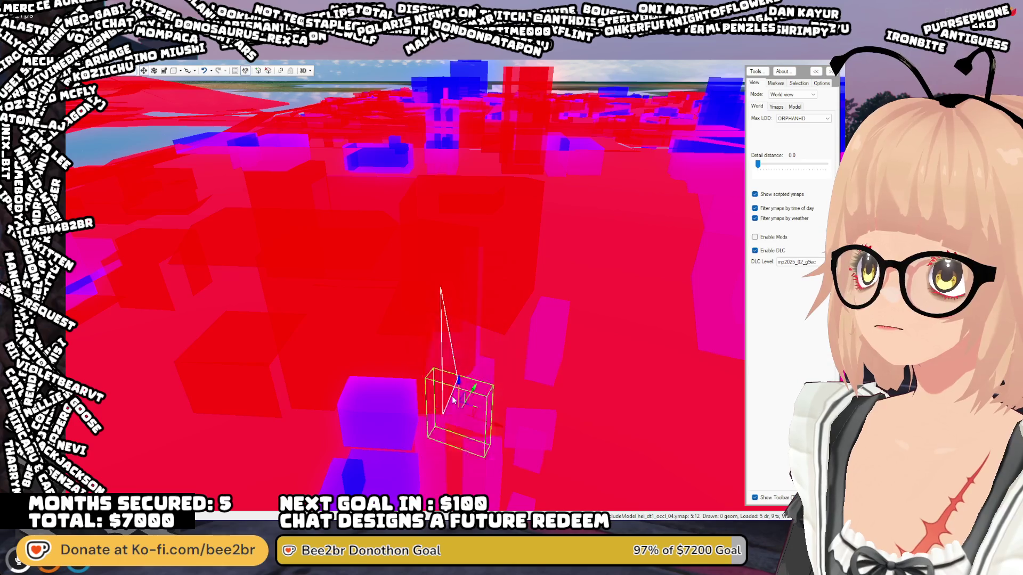
pyautogui.moveTo(460, 276)
pyautogui.mouseDown()
pyautogui.moveTo(427, 378)
pyautogui.moveTo(361, 342)
pyautogui.moveTo(350, 360)
pyautogui.moveTo(284, 337)
pyautogui.moveTo(150, 359)
pyautogui.moveTo(38, 360)
pyautogui.moveTo(39, 325)
pyautogui.moveTo(40, 379)
pyautogui.moveTo(107, 364)
pyautogui.moveTo(112, 351)
pyautogui.moveTo(149, 381)
pyautogui.mouseUp()
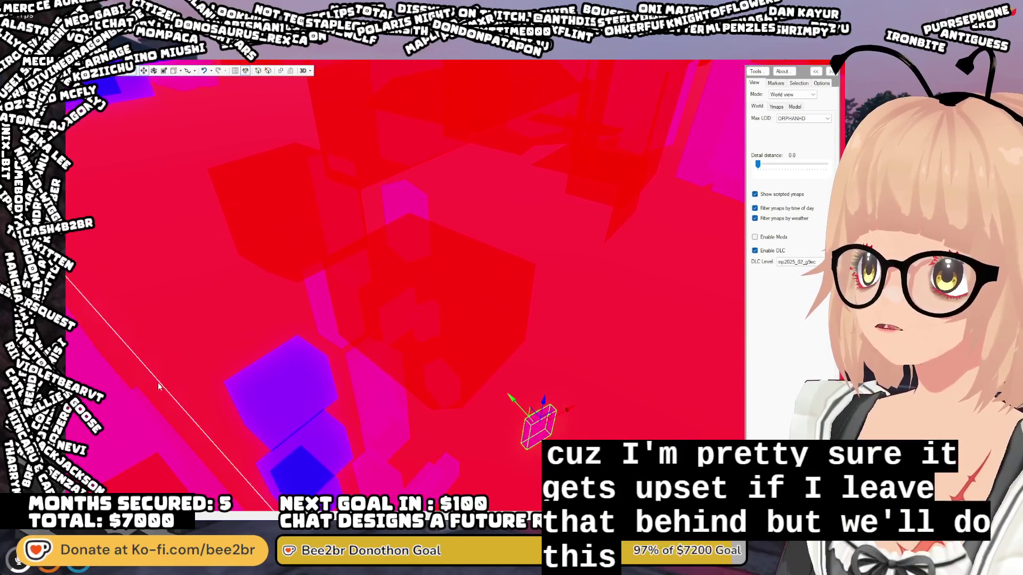
# - Sink the first occlusion triangle below ground, then clear the nearby triangle selections
pyautogui.click(394, 307)
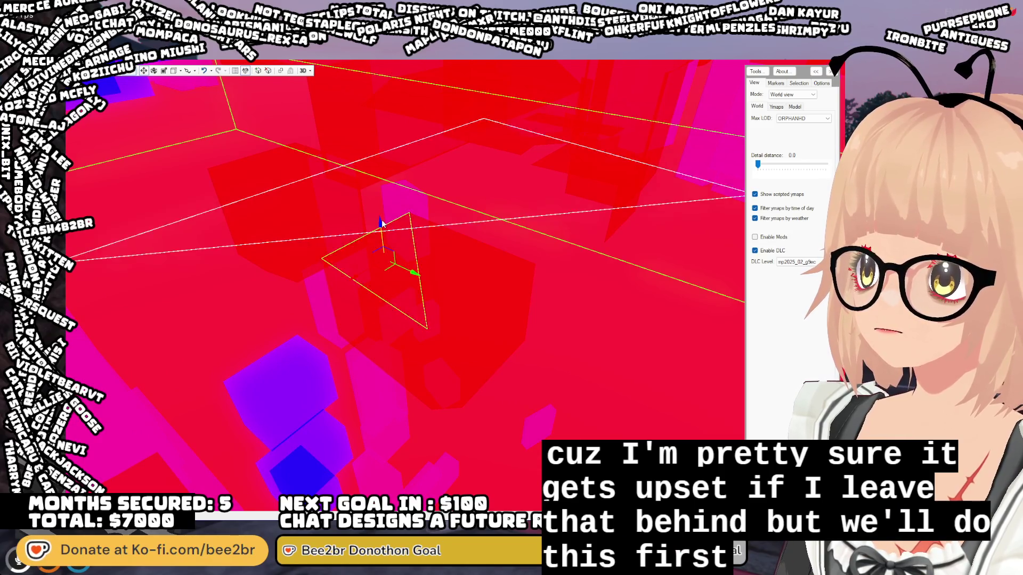
pyautogui.moveTo(394, 298); pyautogui.dragTo(410, 481)
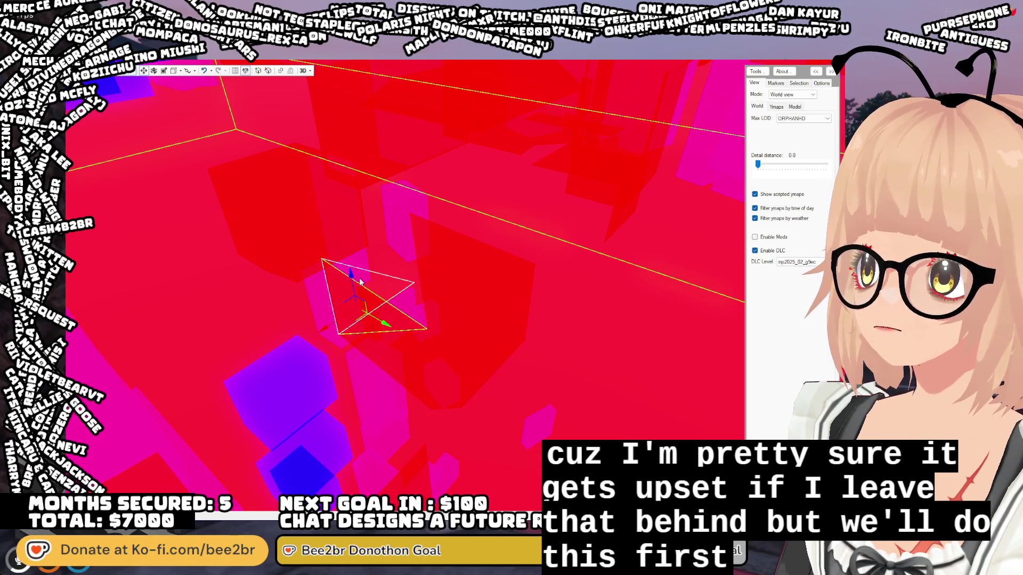
pyautogui.moveTo(351, 274); pyautogui.dragTo(360, 416)
pyautogui.click(435, 279)
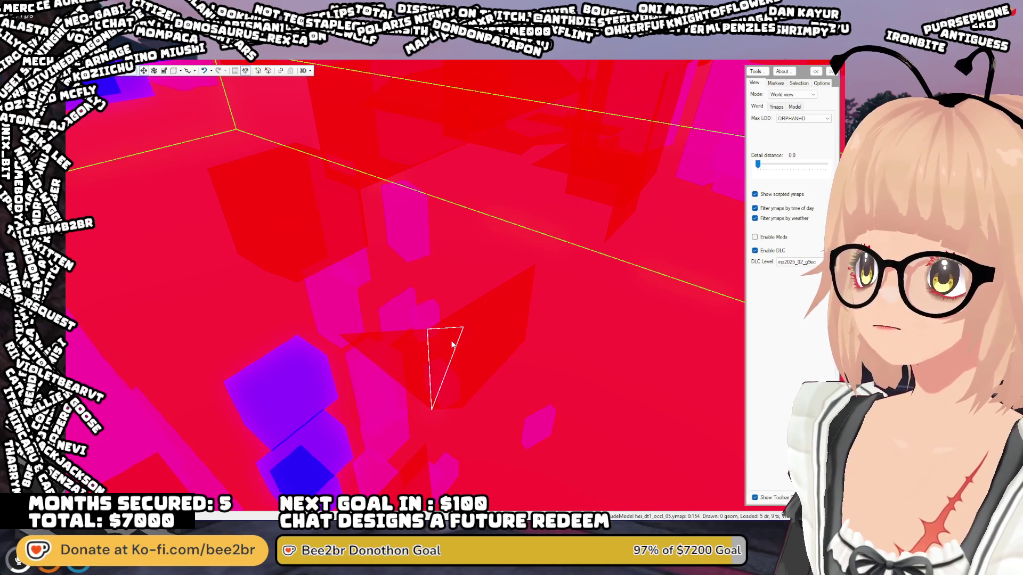
pyautogui.press('Escape')
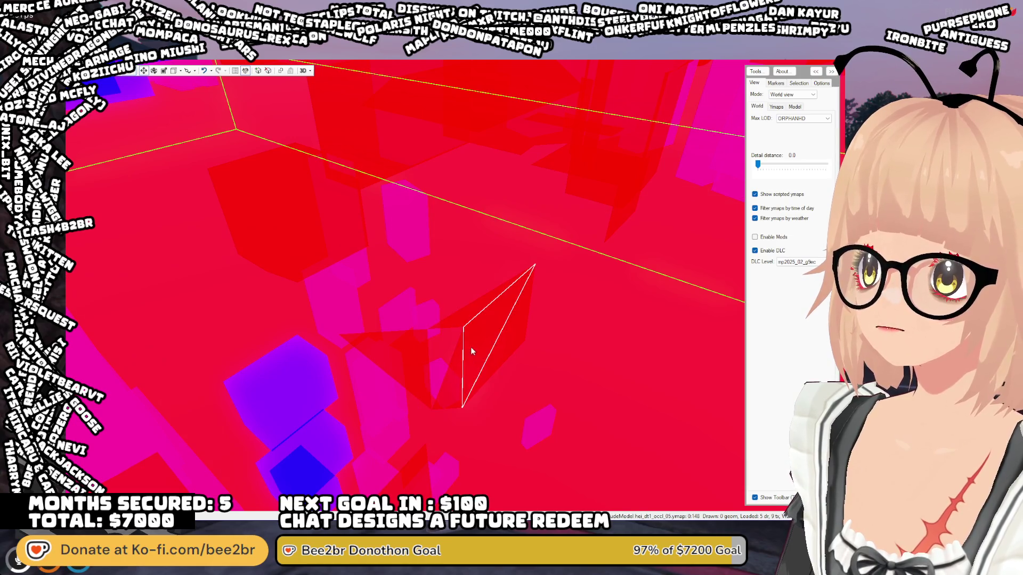
pyautogui.click(471, 319)
pyautogui.press('Escape')
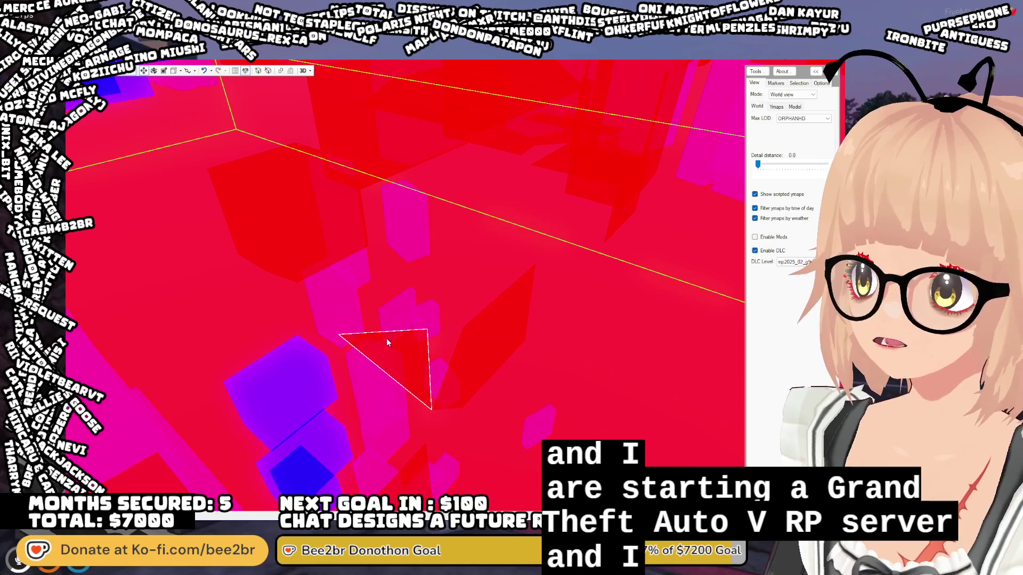
# - Select another red occlusion triangle and push it downward
pyautogui.click(452, 359)
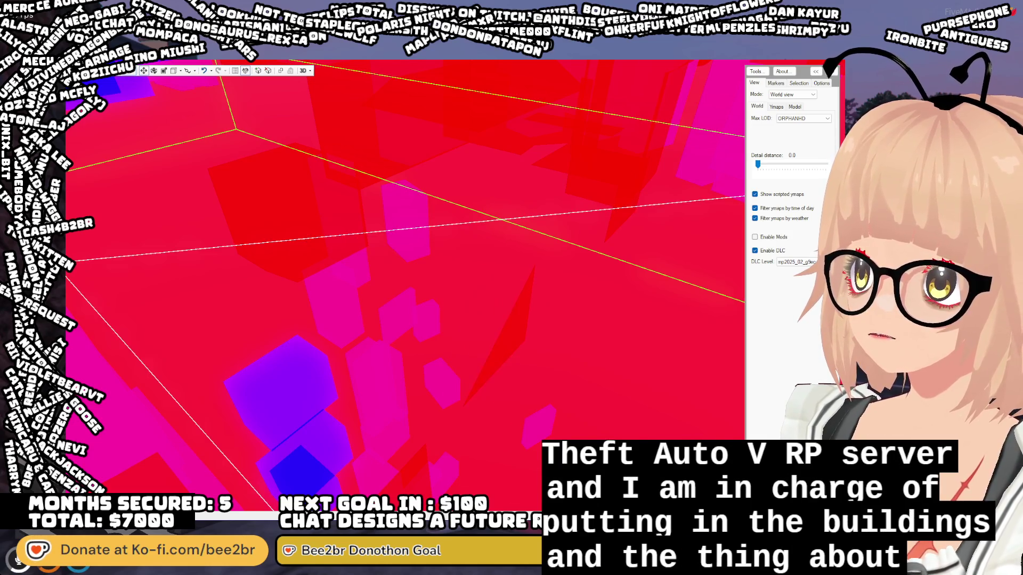
pyautogui.click(513, 329)
pyautogui.moveTo(514, 341); pyautogui.dragTo(525, 415)
pyautogui.moveTo(456, 415)
pyautogui.mouseDown()
pyautogui.moveTo(480, 382)
pyautogui.moveTo(573, 407)
pyautogui.moveTo(567, 395)
pyautogui.mouseUp()
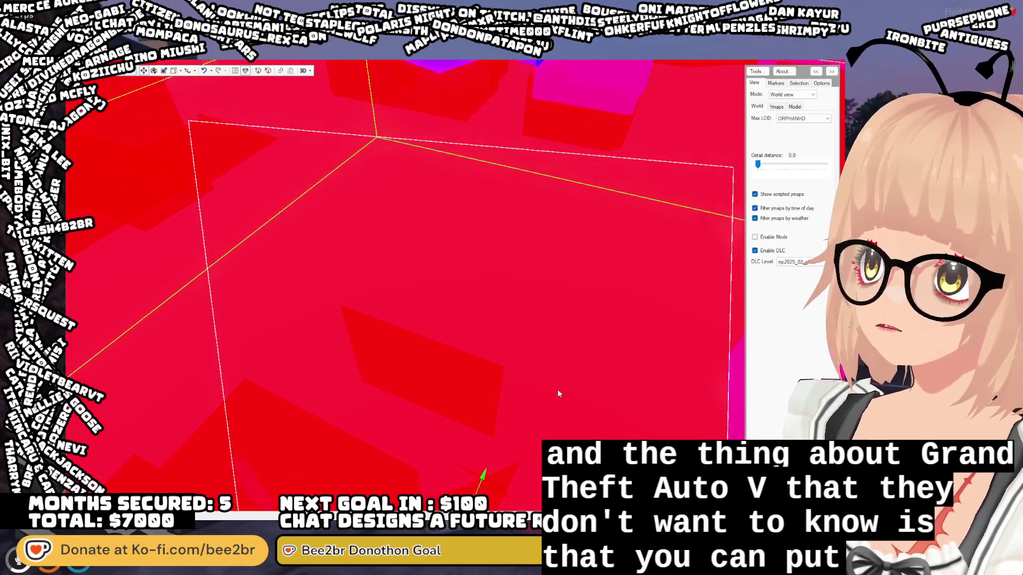
# - Shift the small triangle down and sideways, then remove selected pieces with Delete
pyautogui.click(396, 378)
pyautogui.scroll(3, 405, 381)
pyautogui.moveTo(410, 385)
pyautogui.mouseDown()
pyautogui.moveTo(520, 383)
pyautogui.moveTo(598, 337)
pyautogui.moveTo(661, 339)
pyautogui.moveTo(707, 374)
pyautogui.mouseUp()
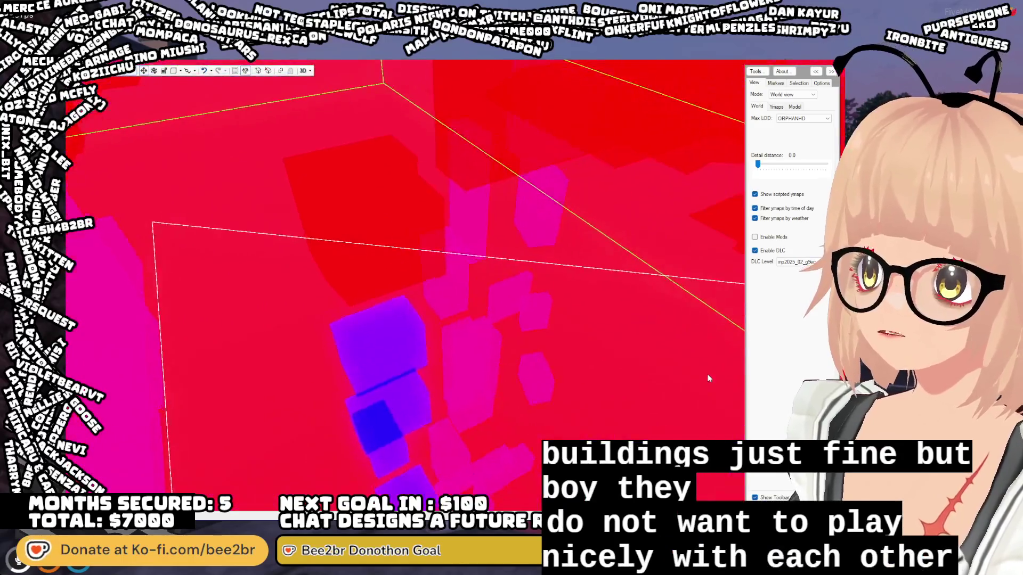
pyautogui.scroll(-5, 707, 374)
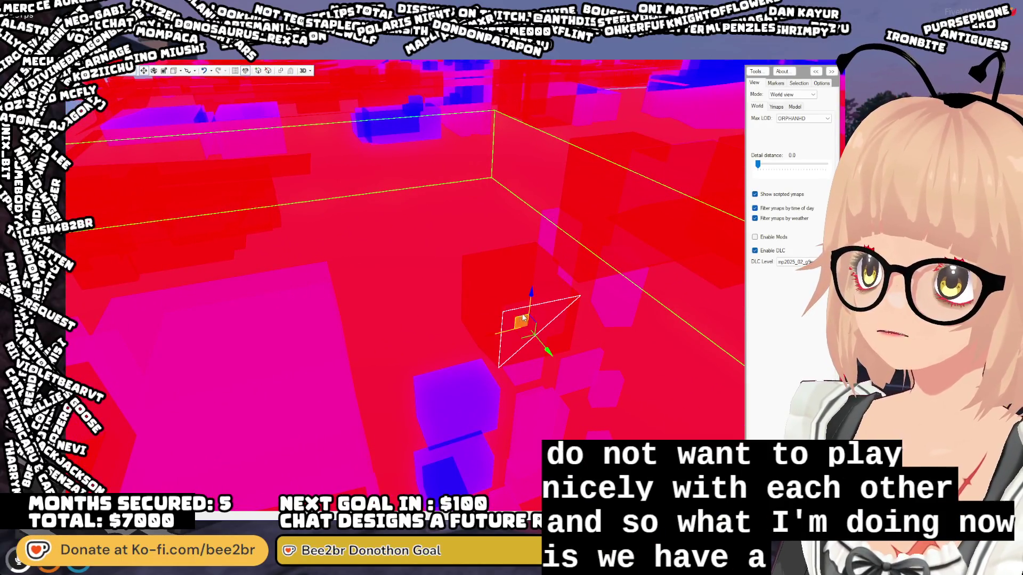
pyautogui.moveTo(530, 302); pyautogui.dragTo(555, 308)
pyautogui.press('Delete')
pyautogui.scroll(-5, 474, 384)
pyautogui.click(488, 315)
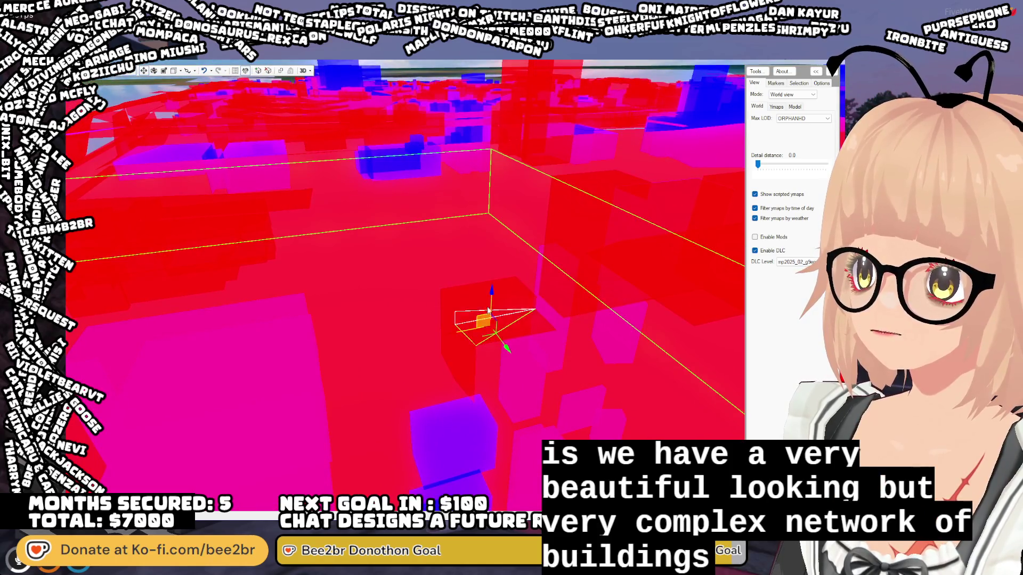
pyautogui.press('Delete')
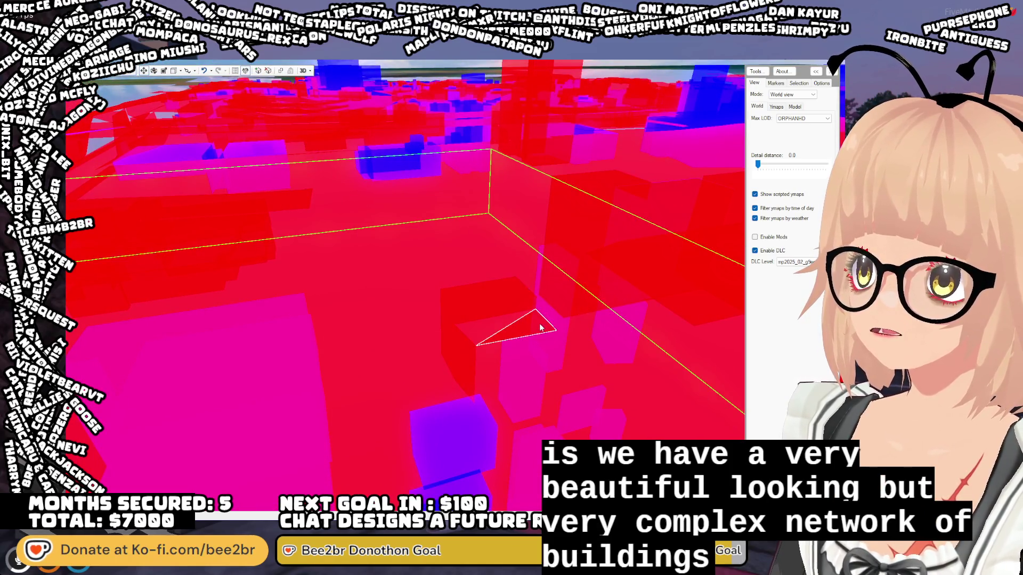
pyautogui.click(530, 454)
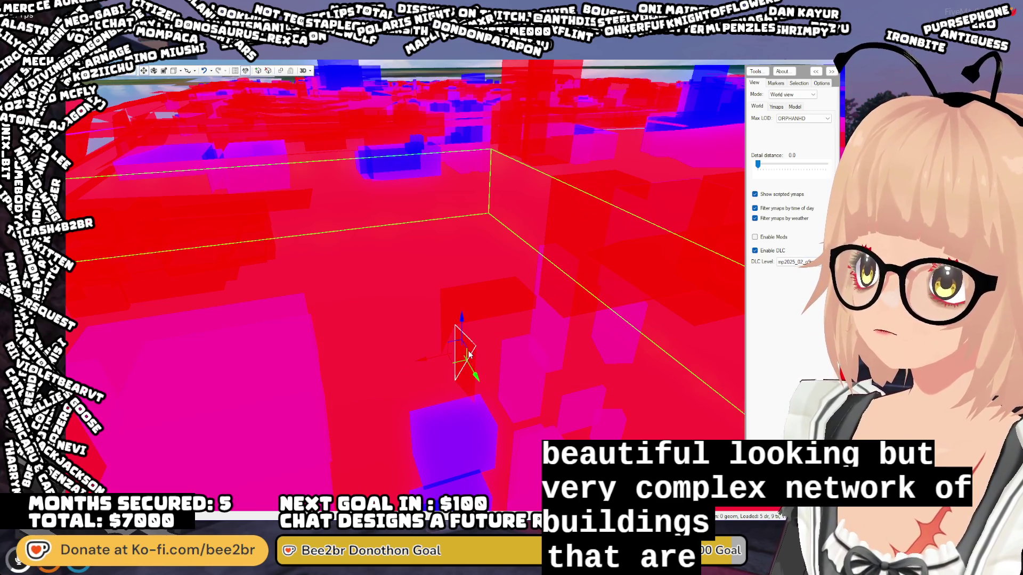
pyautogui.click(470, 373)
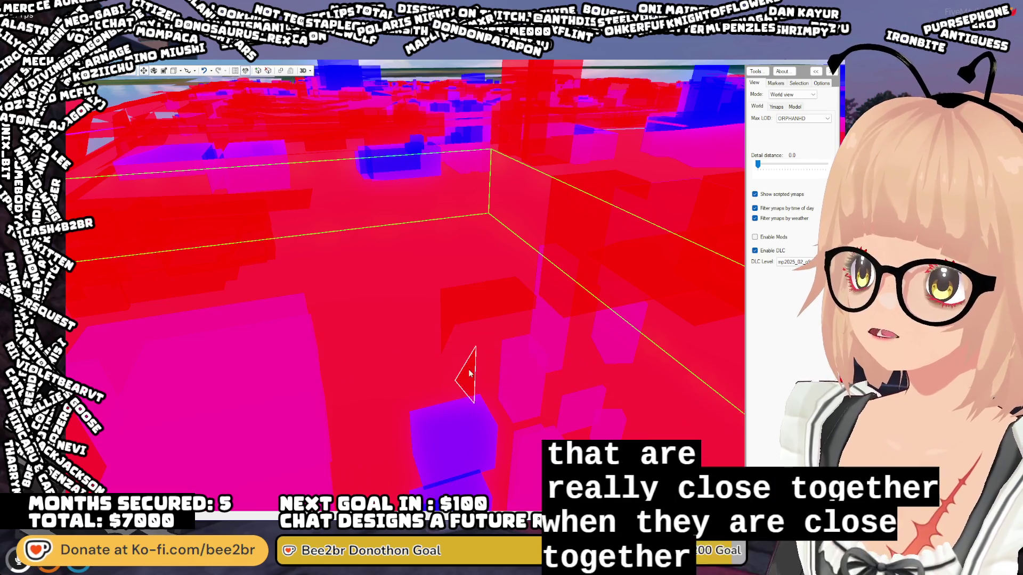
pyautogui.press('Delete')
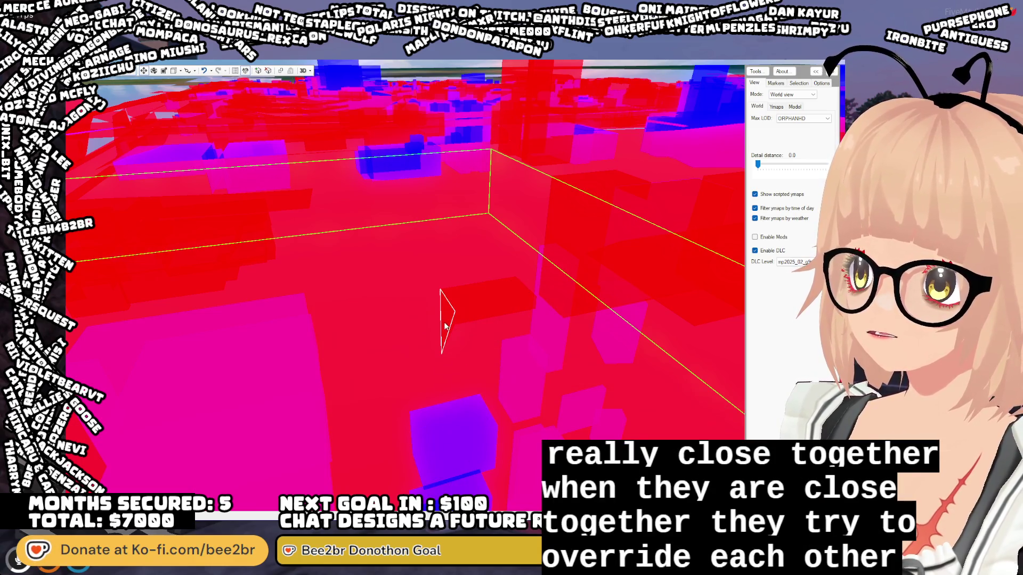
# - From a new viewpoint, push another occlusion triangle further down
pyautogui.press('w')
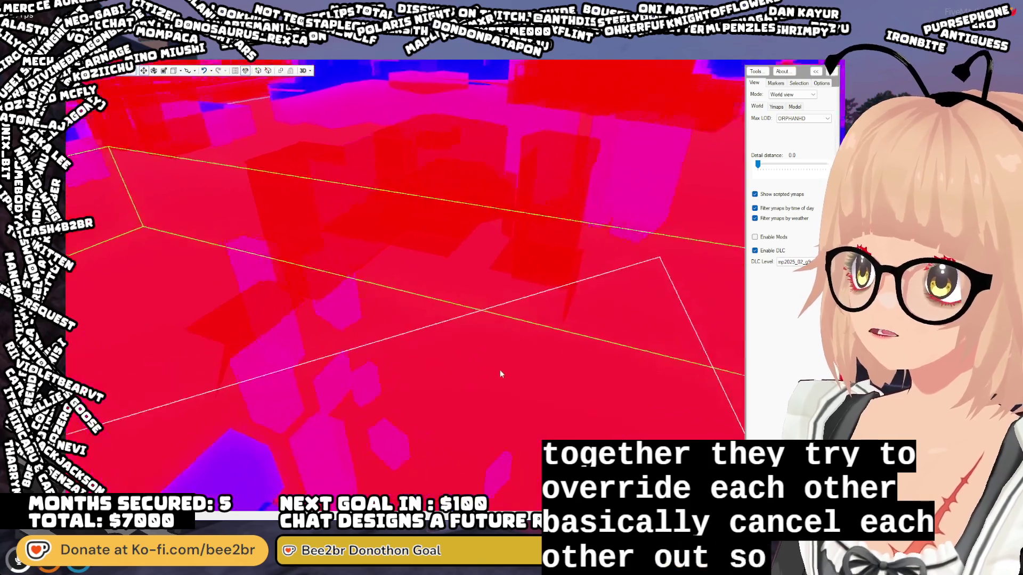
pyautogui.click(403, 381)
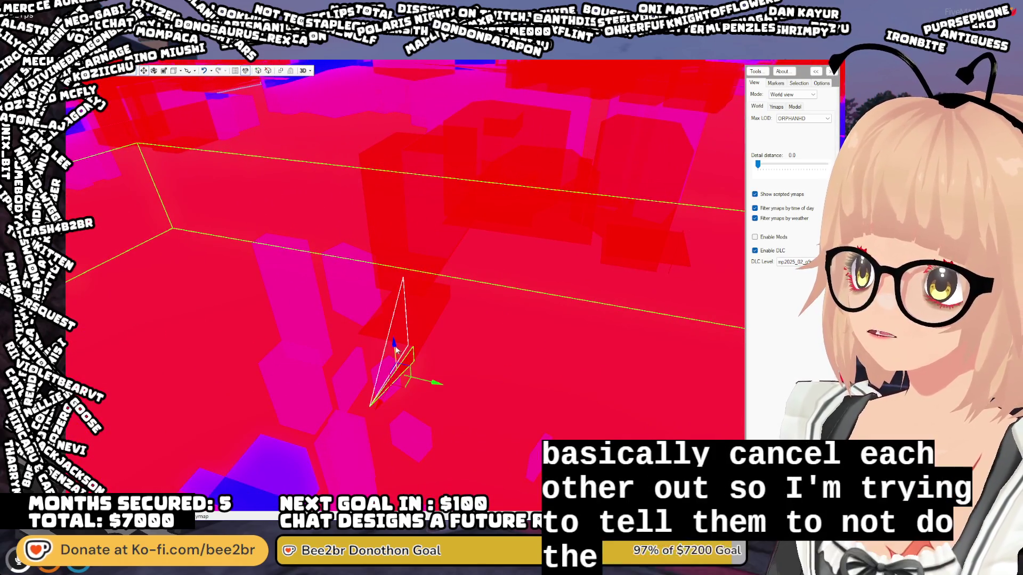
pyautogui.click(399, 332)
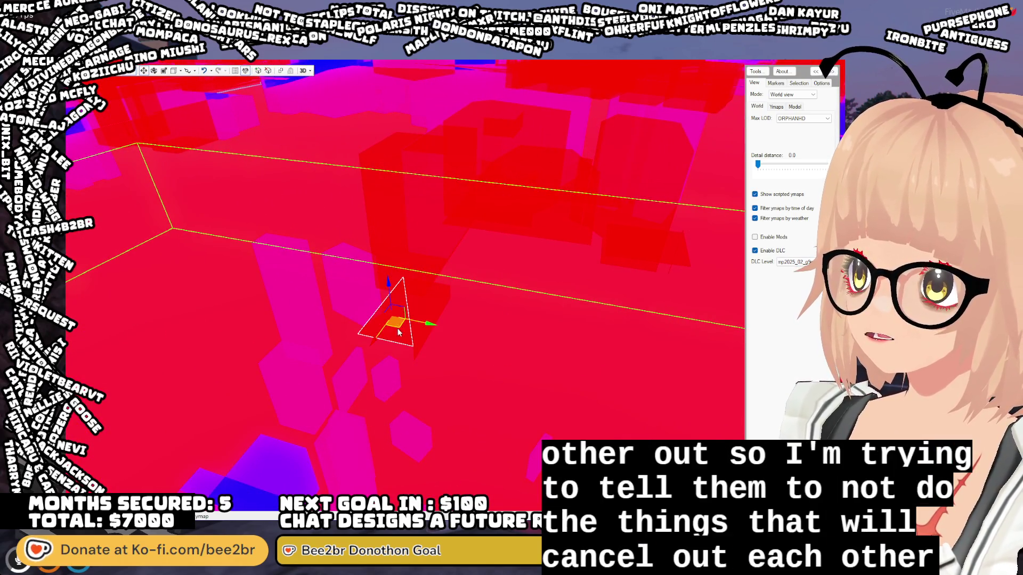
pyautogui.click(391, 288)
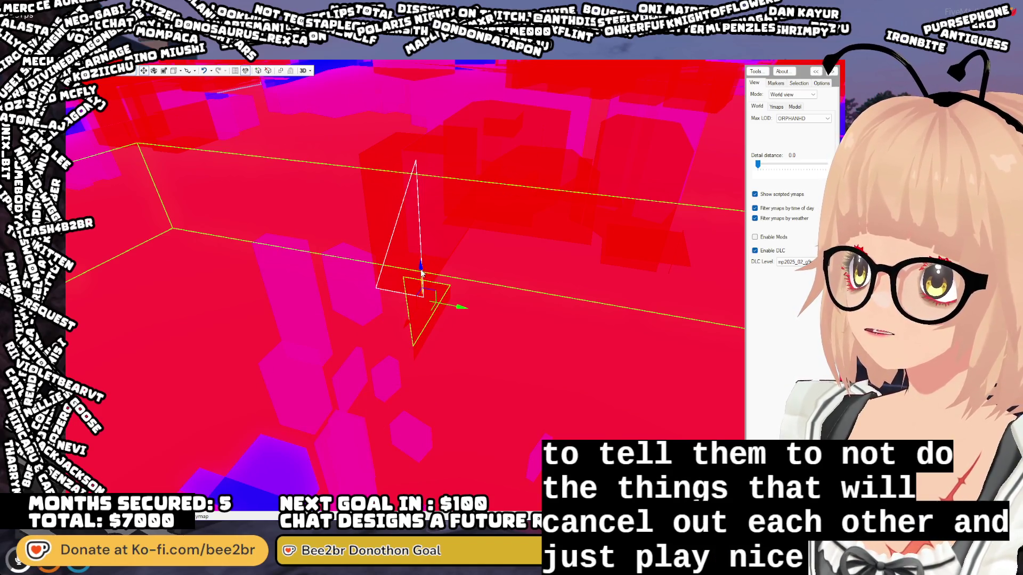
pyautogui.moveTo(421, 273); pyautogui.dragTo(434, 365)
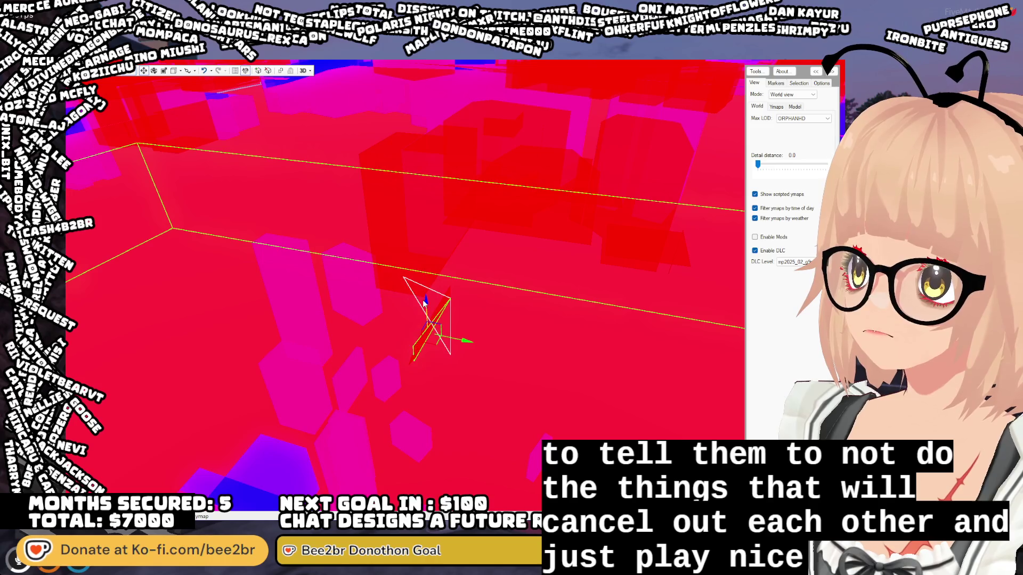
pyautogui.moveTo(442, 297); pyautogui.dragTo(446, 303)
pyautogui.moveTo(474, 385)
pyautogui.mouseDown()
pyautogui.moveTo(494, 382)
pyautogui.moveTo(501, 408)
pyautogui.moveTo(491, 369)
pyautogui.moveTo(478, 383)
pyautogui.moveTo(378, 368)
pyautogui.moveTo(366, 343)
pyautogui.mouseUp()
pyautogui.click(366, 347)
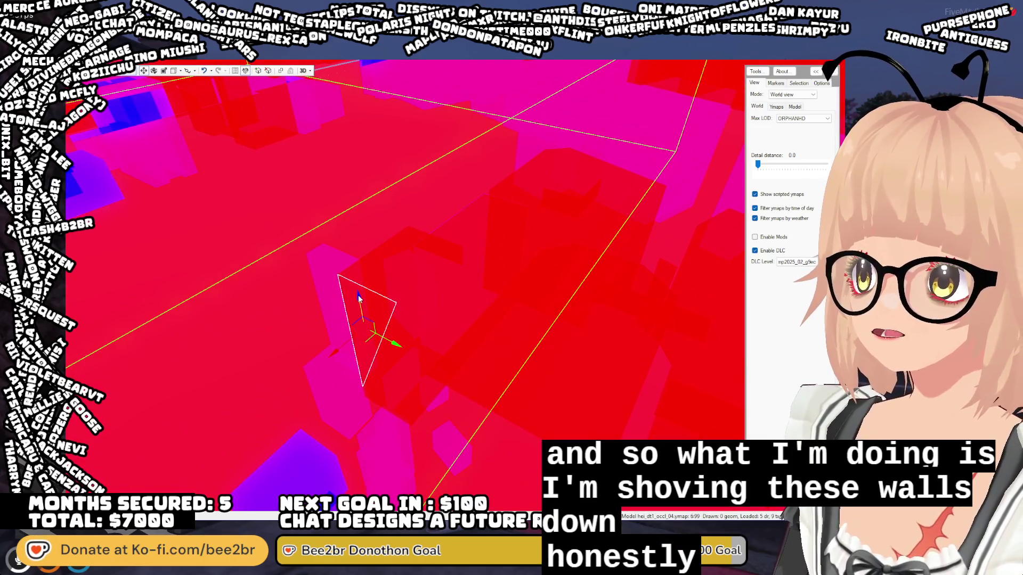
pyautogui.moveTo(385, 398)
pyautogui.mouseDown()
pyautogui.moveTo(395, 348)
pyautogui.moveTo(398, 373)
pyautogui.moveTo(427, 379)
pyautogui.moveTo(456, 371)
pyautogui.moveTo(455, 360)
pyautogui.mouseUp()
pyautogui.click(444, 358)
pyautogui.click(418, 325)
pyautogui.moveTo(418, 322)
pyautogui.mouseDown()
pyautogui.moveTo(404, 323)
pyautogui.moveTo(466, 329)
pyautogui.moveTo(485, 386)
pyautogui.moveTo(485, 298)
pyautogui.moveTo(373, 490)
pyautogui.moveTo(531, 269)
pyautogui.mouseUp()
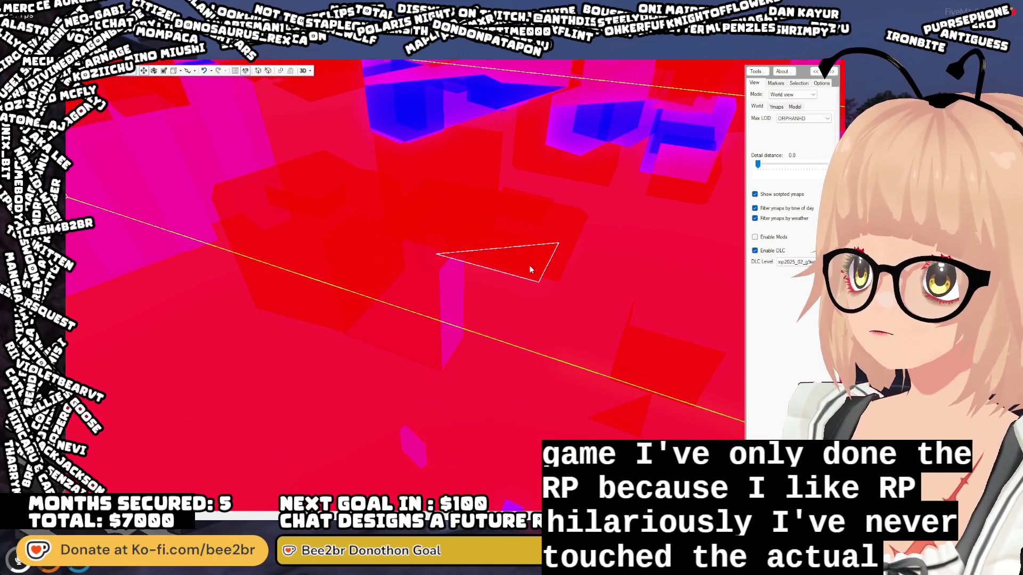
pyautogui.scroll(5, 527, 259)
pyautogui.scroll(-5, 516, 282)
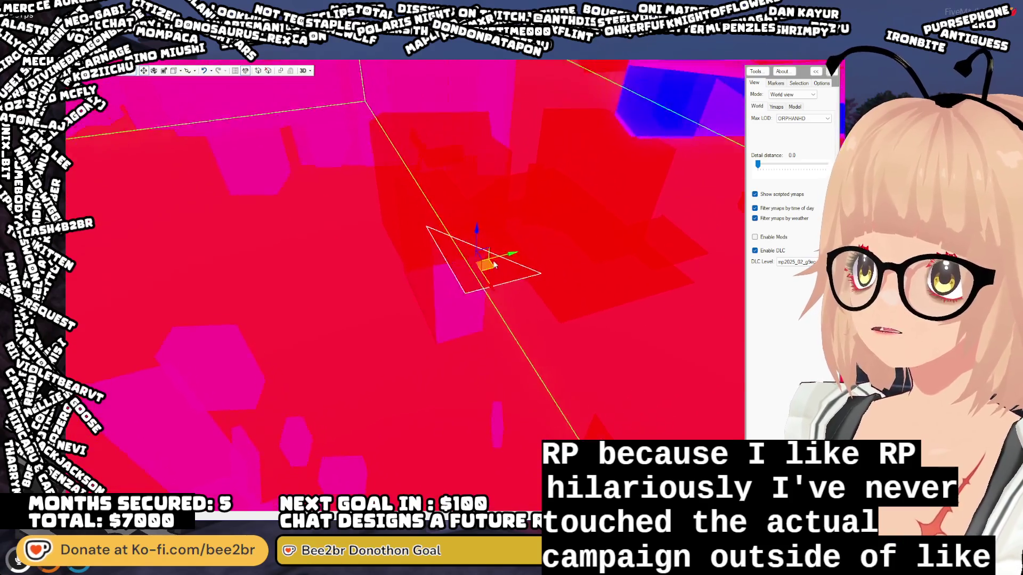
pyautogui.moveTo(489, 256)
pyautogui.mouseDown()
pyautogui.moveTo(503, 484)
pyautogui.moveTo(468, 273)
pyautogui.moveTo(412, 261)
pyautogui.mouseUp()
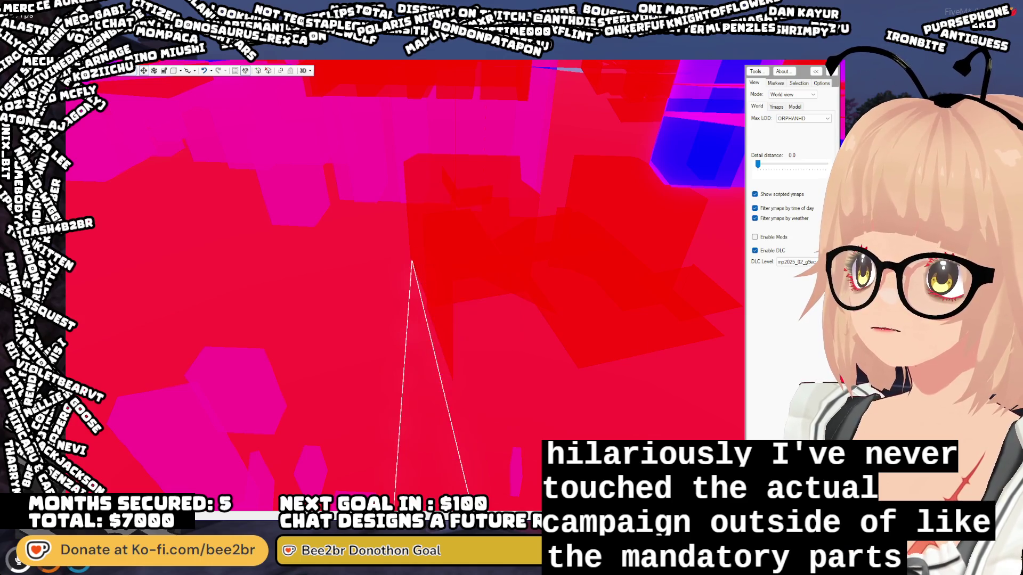
pyautogui.click(448, 301)
pyautogui.hotkey('ctrl', 'z')
pyautogui.moveTo(473, 344)
pyautogui.mouseDown()
pyautogui.moveTo(453, 327)
pyautogui.moveTo(523, 322)
pyautogui.moveTo(501, 325)
pyautogui.mouseUp()
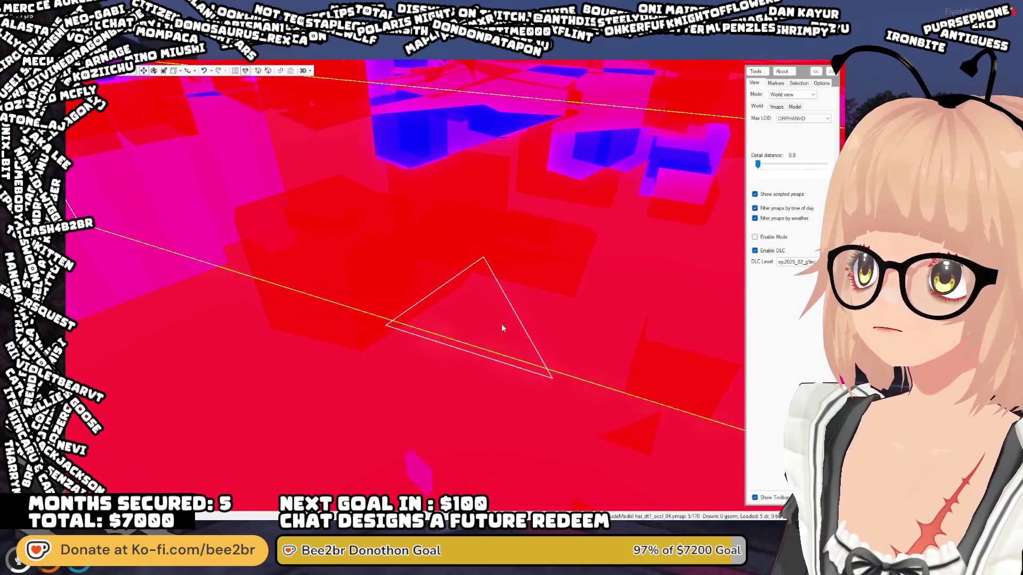
pyautogui.click(460, 324)
pyautogui.scroll(3, 490, 306)
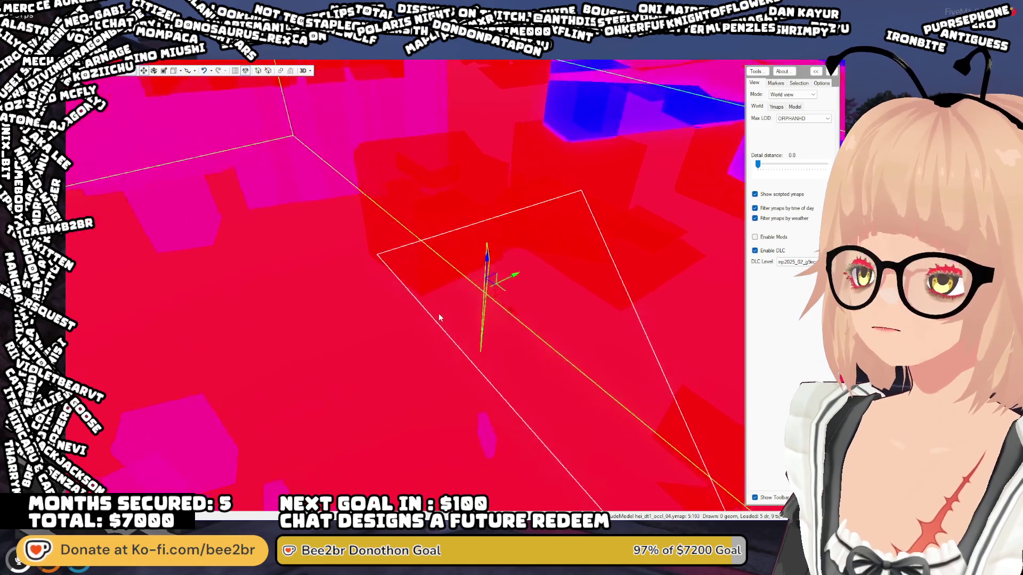
pyautogui.scroll(-3, 439, 318)
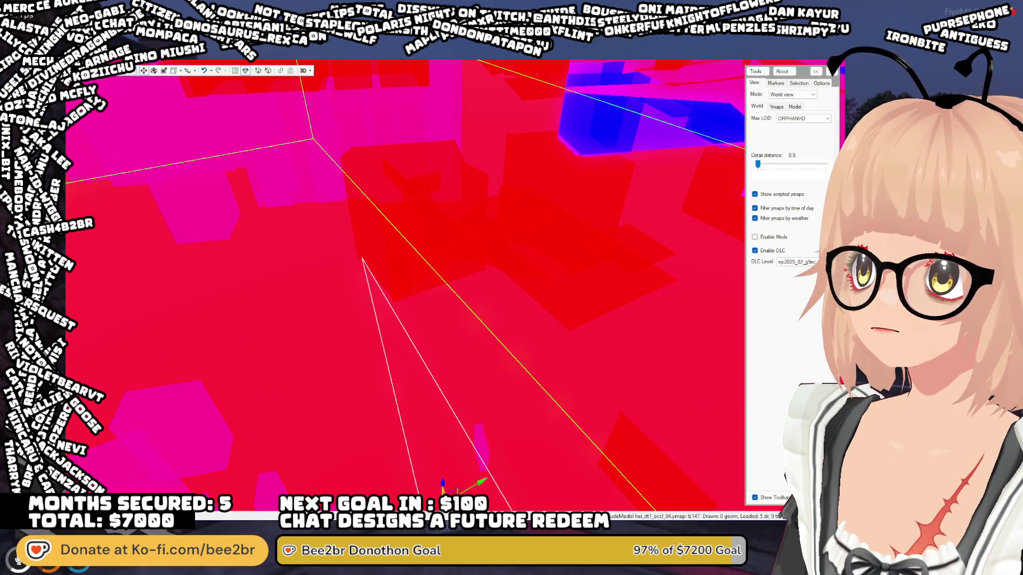
pyautogui.click(431, 298)
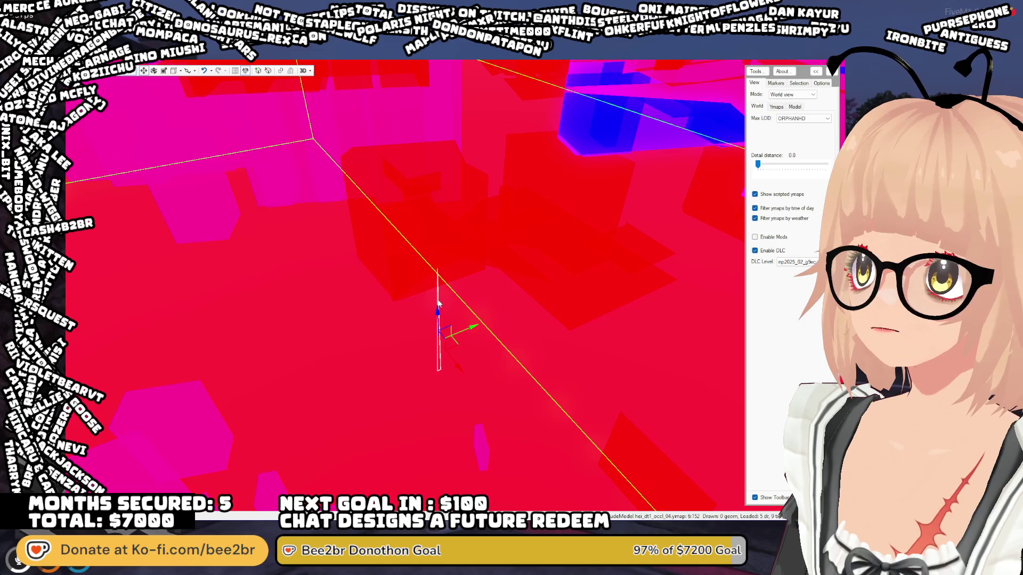
pyautogui.click(453, 486)
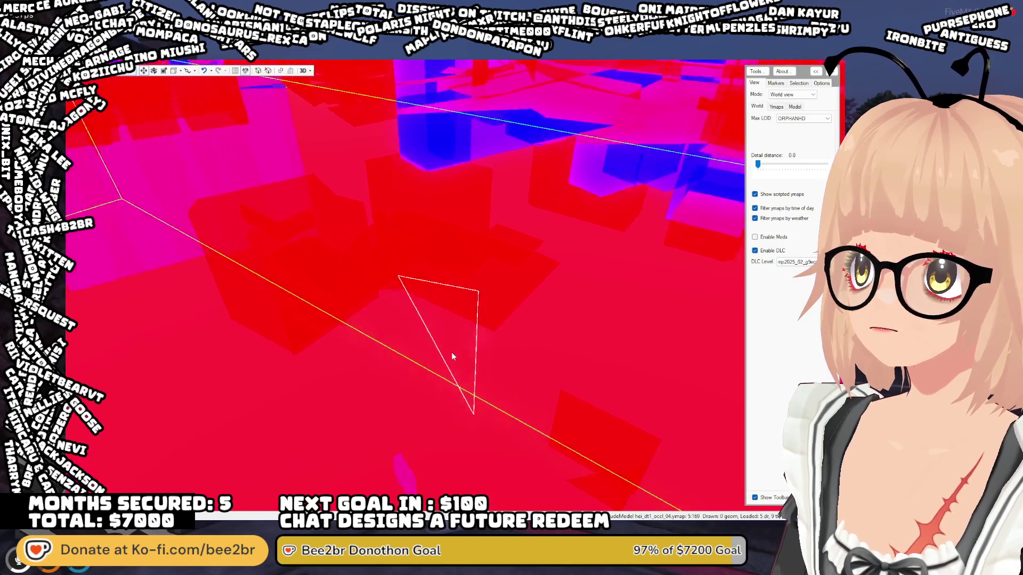
pyautogui.click(456, 355)
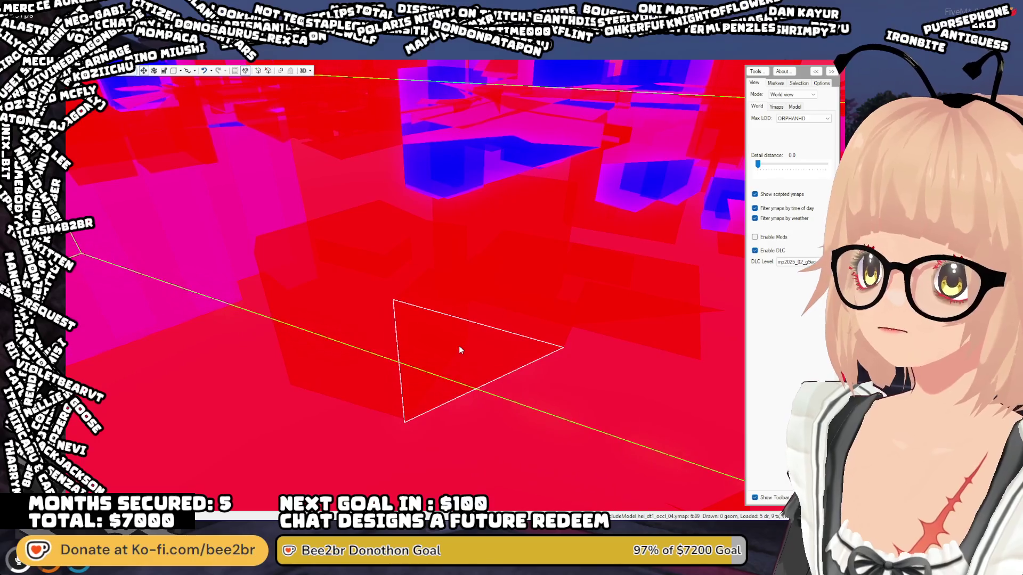
pyautogui.click(459, 347)
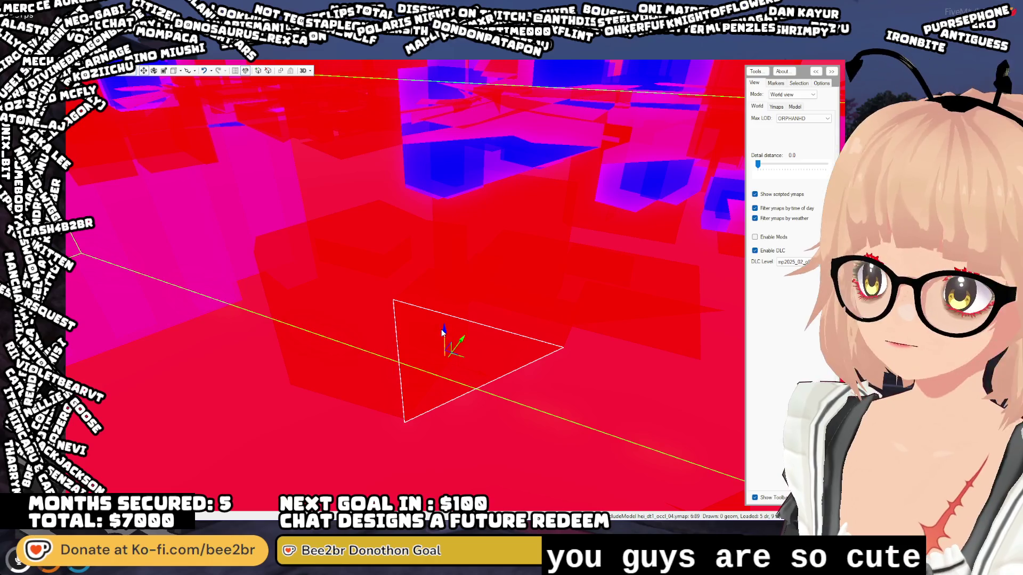
pyautogui.click(452, 347)
pyautogui.click(372, 365)
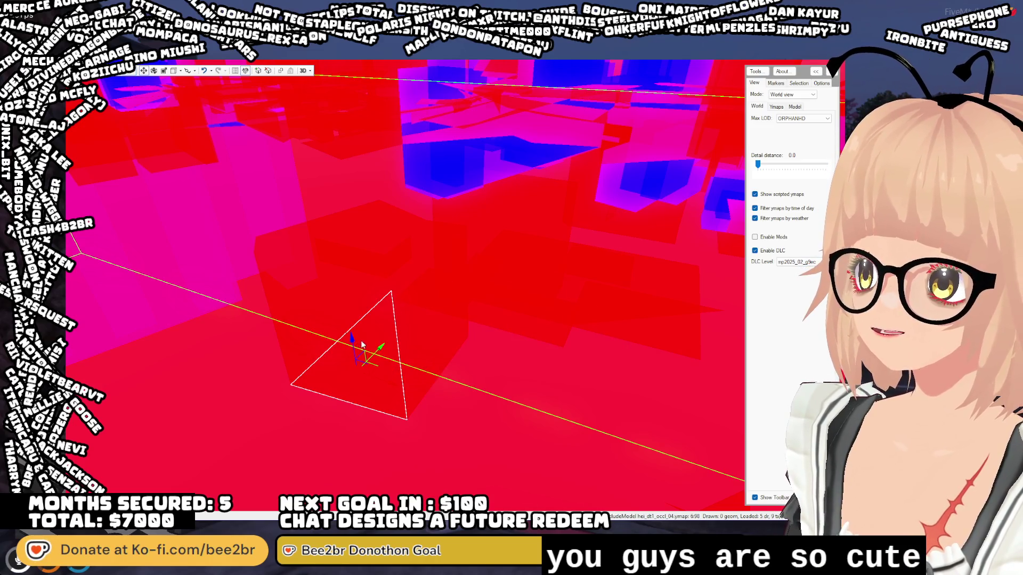
pyautogui.press('Delete')
pyautogui.click(340, 325)
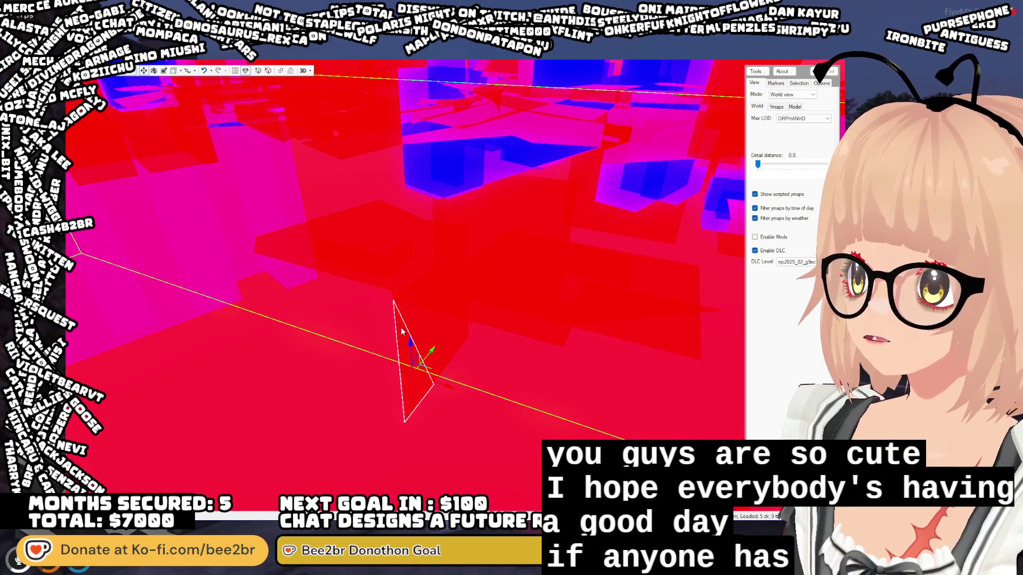
pyautogui.click(411, 340)
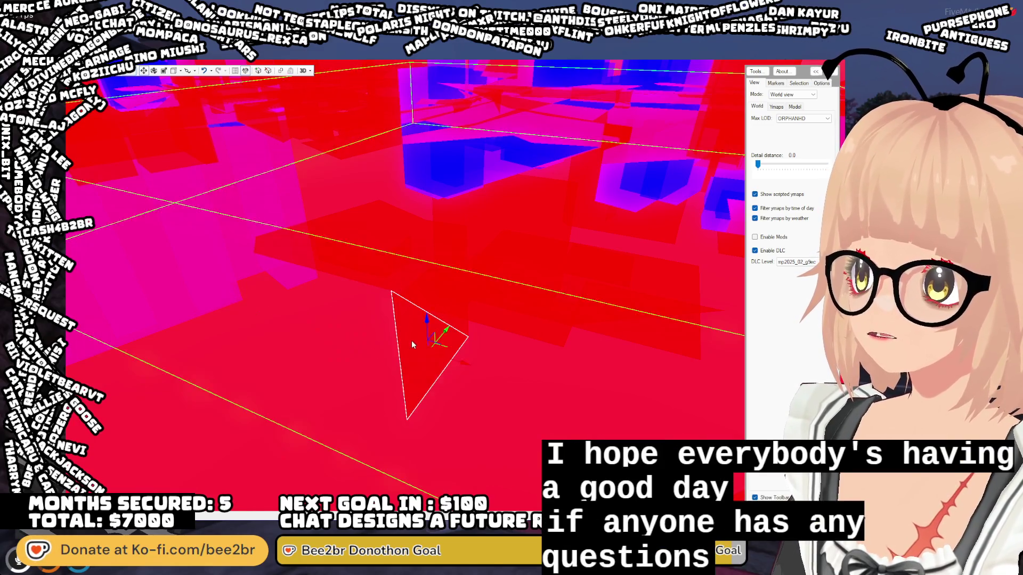
pyautogui.click(433, 296)
pyautogui.click(457, 294)
pyautogui.click(504, 295)
pyautogui.click(506, 293)
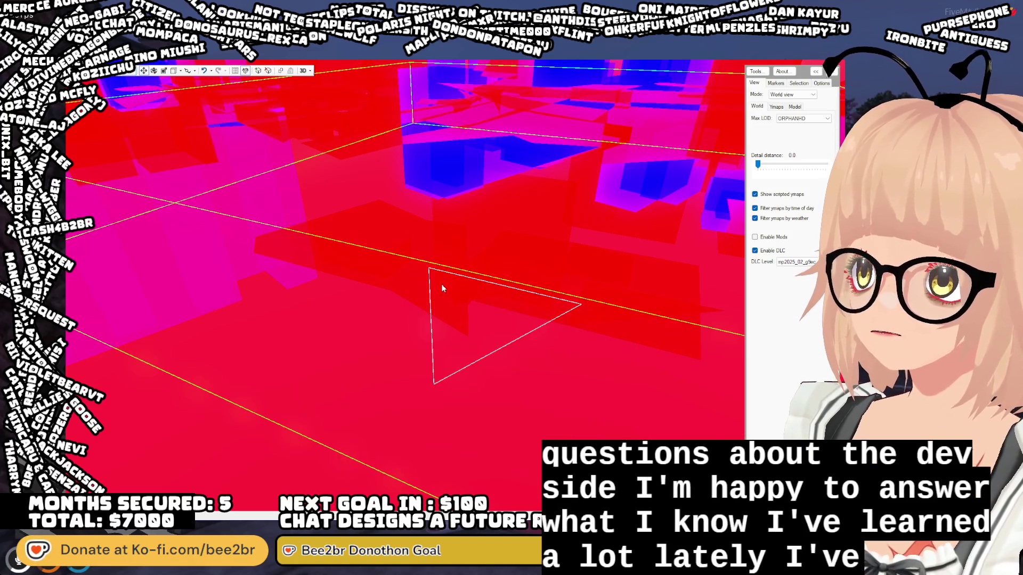
pyautogui.click(474, 274)
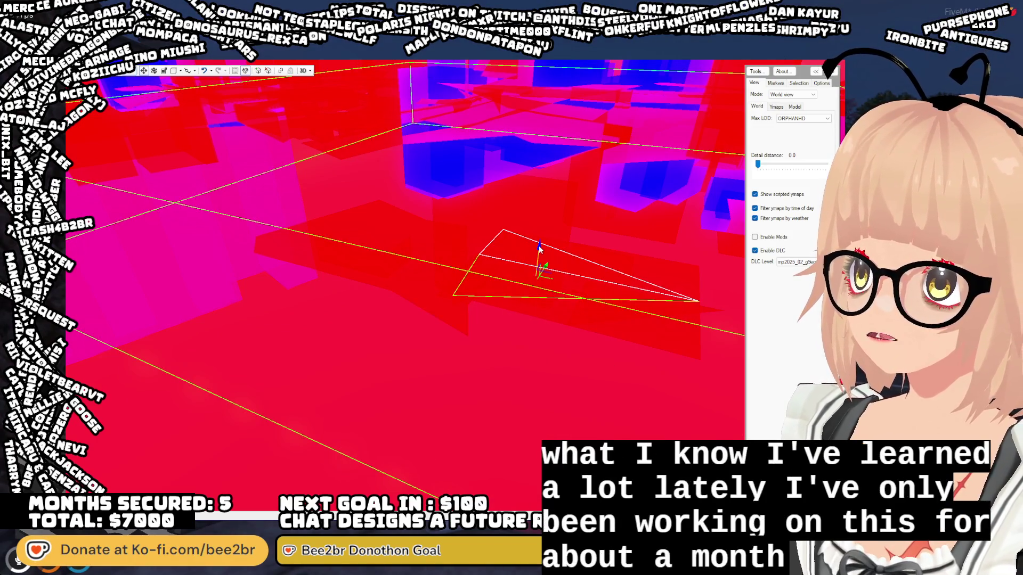
pyautogui.moveTo(574, 353); pyautogui.dragTo(445, 349)
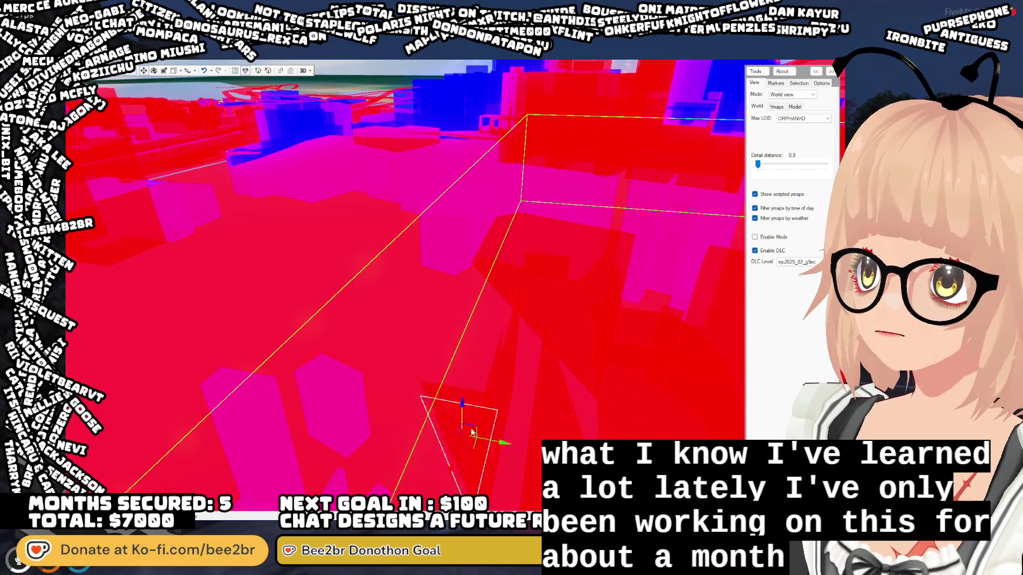
# - Pull back to an oblique view and click through several occlusion triangles
pyautogui.scroll(3, 445, 395)
pyautogui.scroll(-3, 445, 398)
pyautogui.moveTo(445, 398)
pyautogui.mouseDown()
pyautogui.moveTo(418, 382)
pyautogui.moveTo(409, 354)
pyautogui.mouseUp()
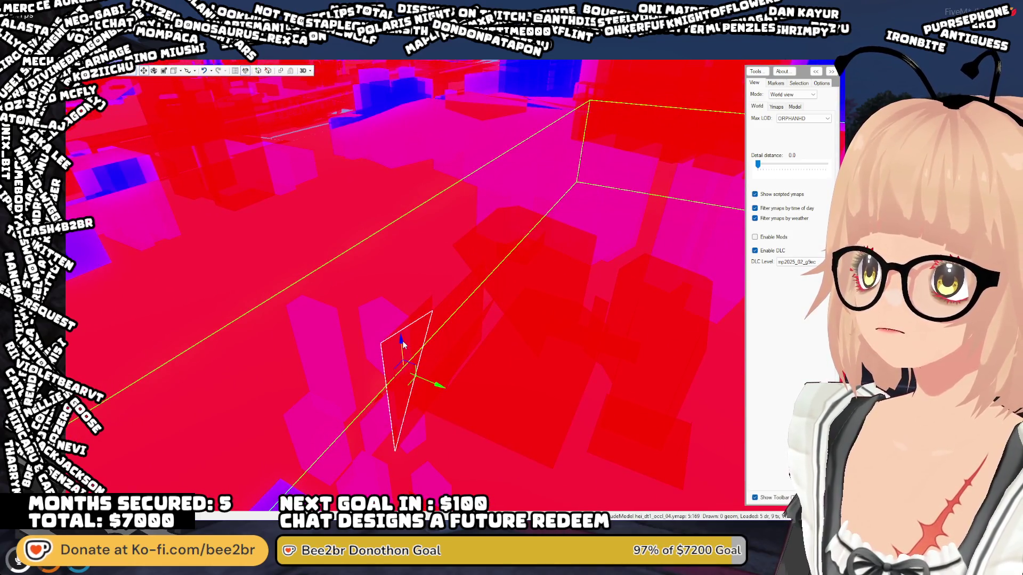
pyautogui.click(402, 343)
pyautogui.click(419, 318)
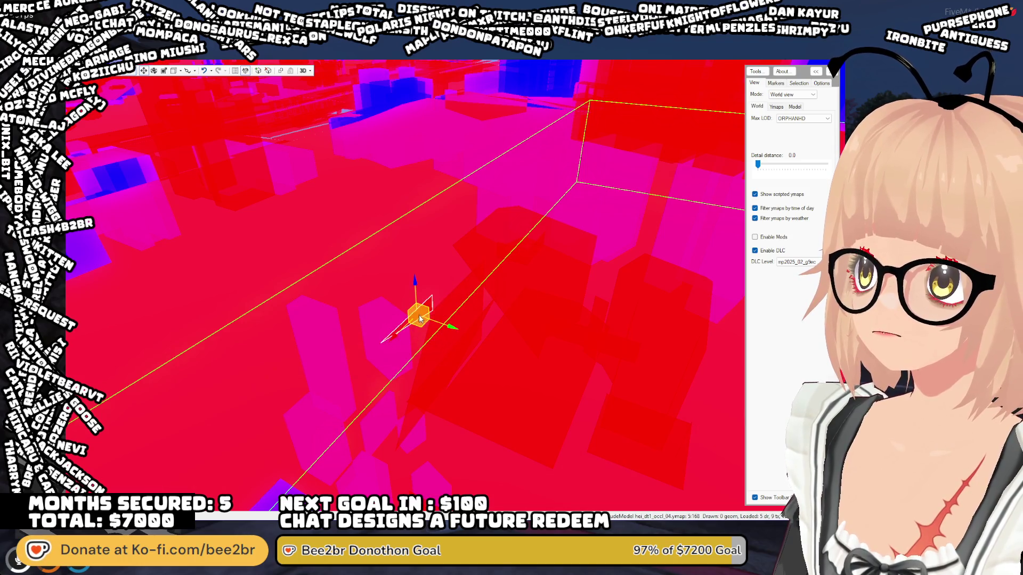
pyautogui.click(445, 347)
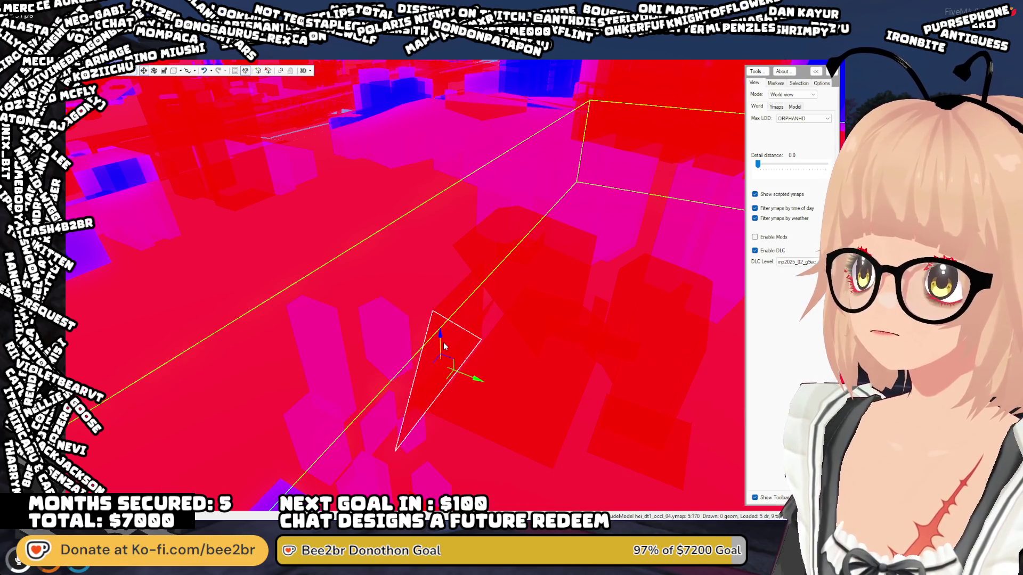
pyautogui.click(453, 298)
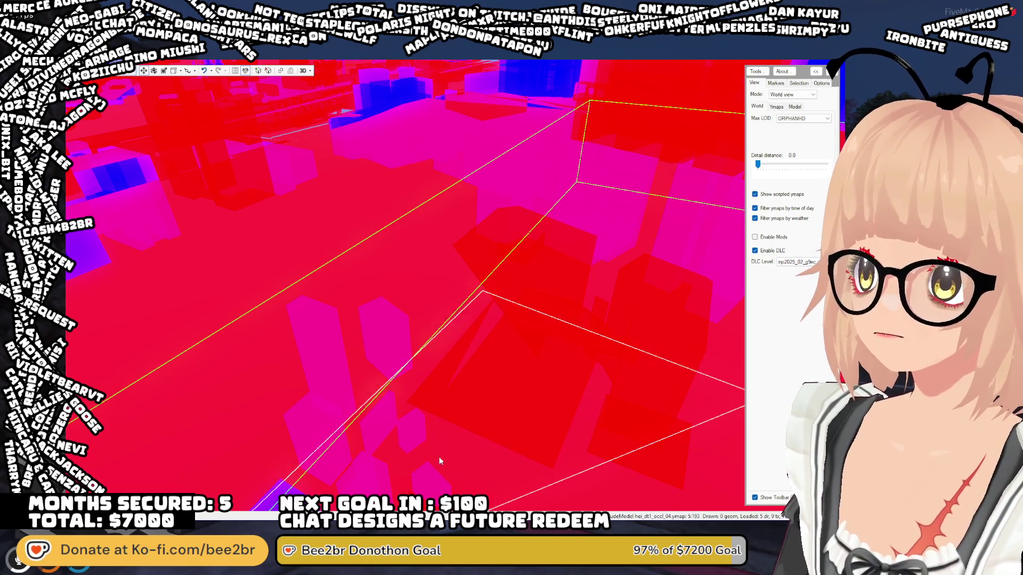
pyautogui.click(446, 321)
pyautogui.click(440, 408)
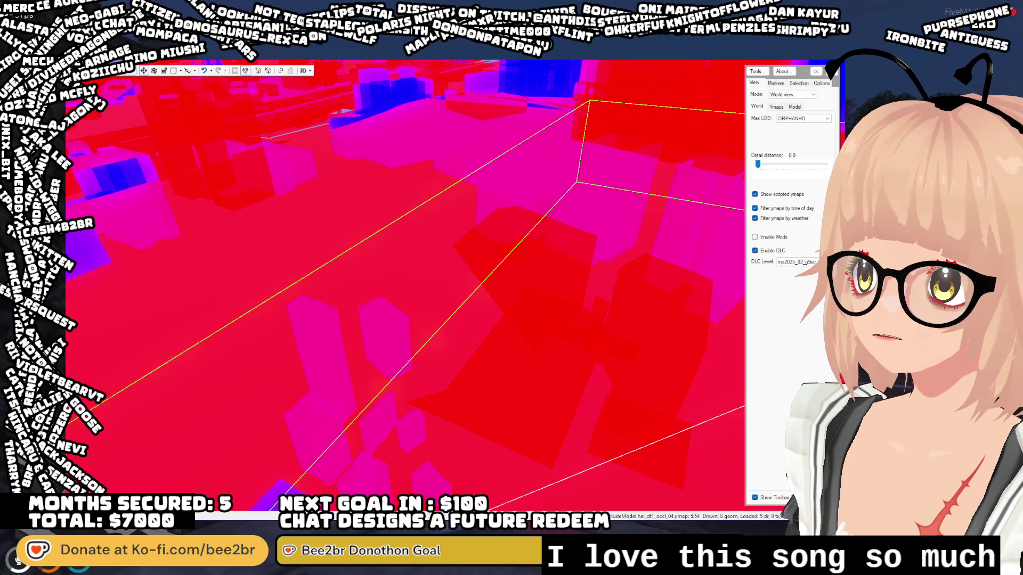
pyautogui.click(466, 391)
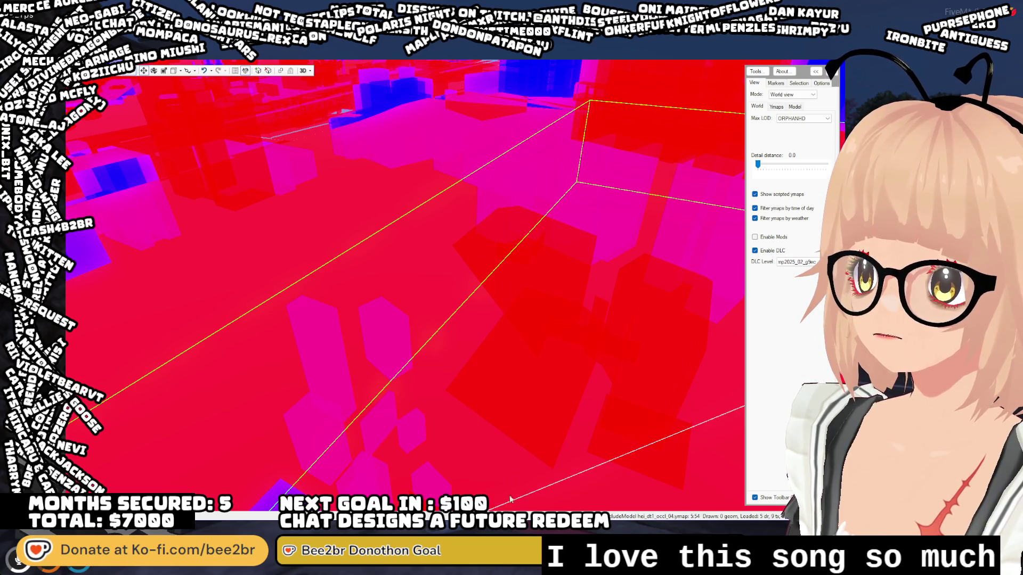
# - Select the small triangle near the centre and move it to a new position
pyautogui.scroll(3, 510, 441)
pyautogui.click(497, 409)
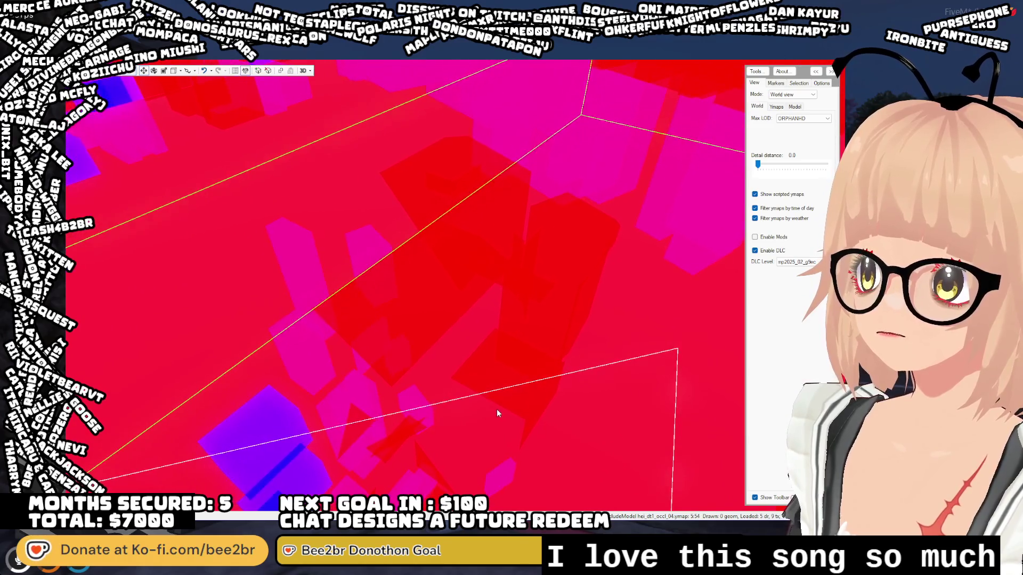
pyautogui.click(446, 288)
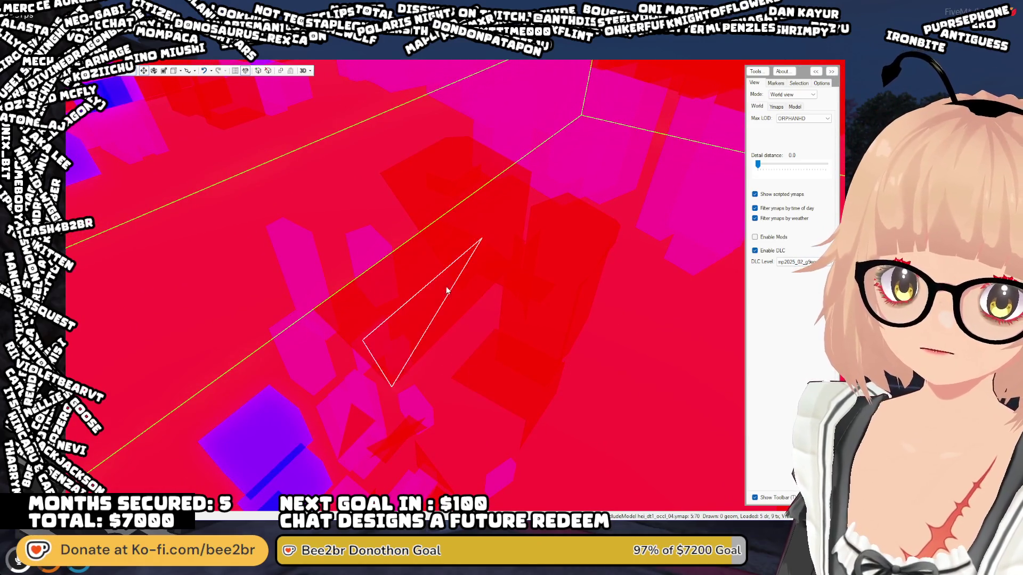
pyautogui.moveTo(392, 261)
pyautogui.mouseDown()
pyautogui.moveTo(393, 274)
pyautogui.moveTo(390, 264)
pyautogui.mouseUp()
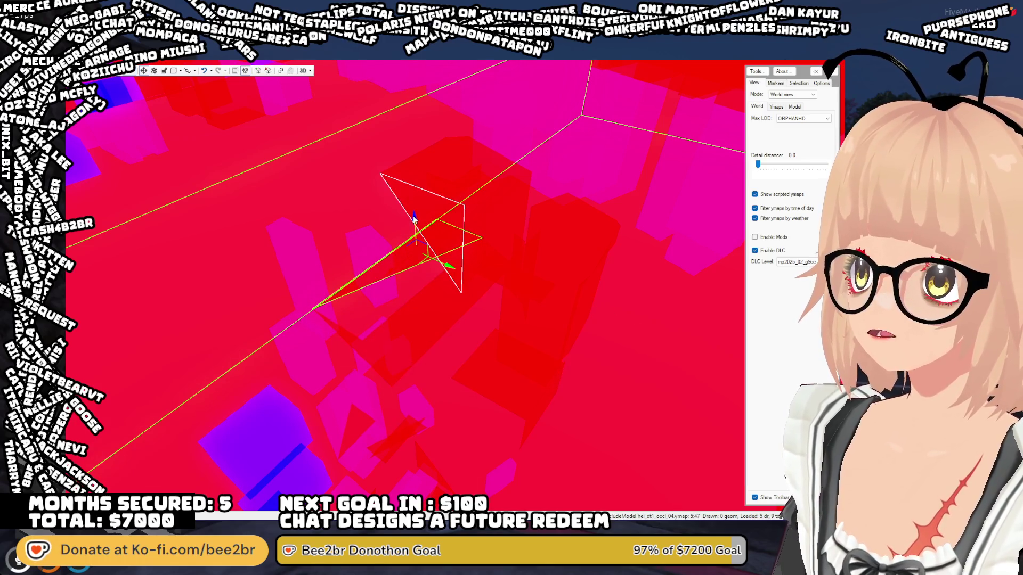
# - Pick through more triangles and lower a larger one below the ground
pyautogui.click(442, 498)
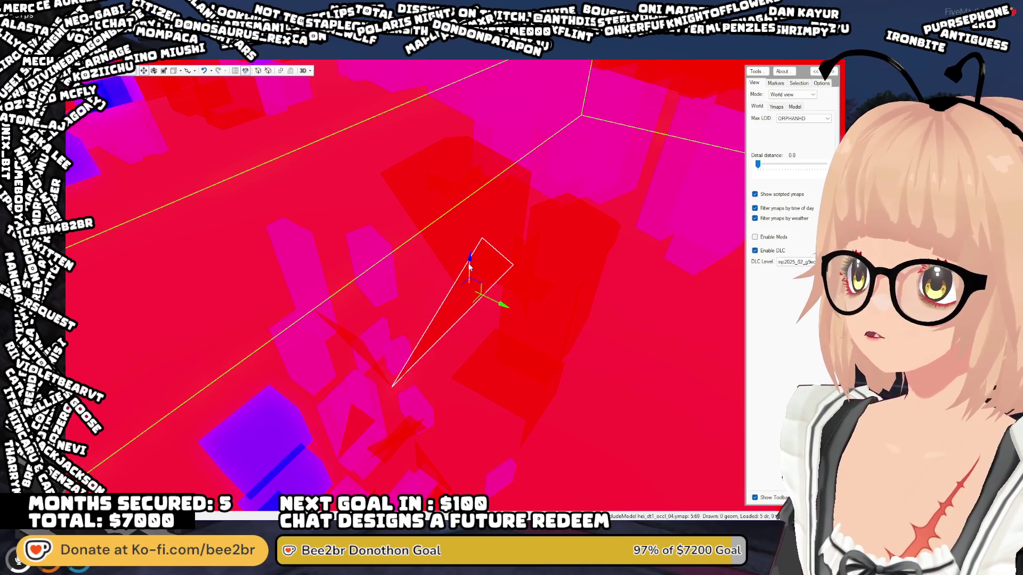
pyautogui.click(349, 334)
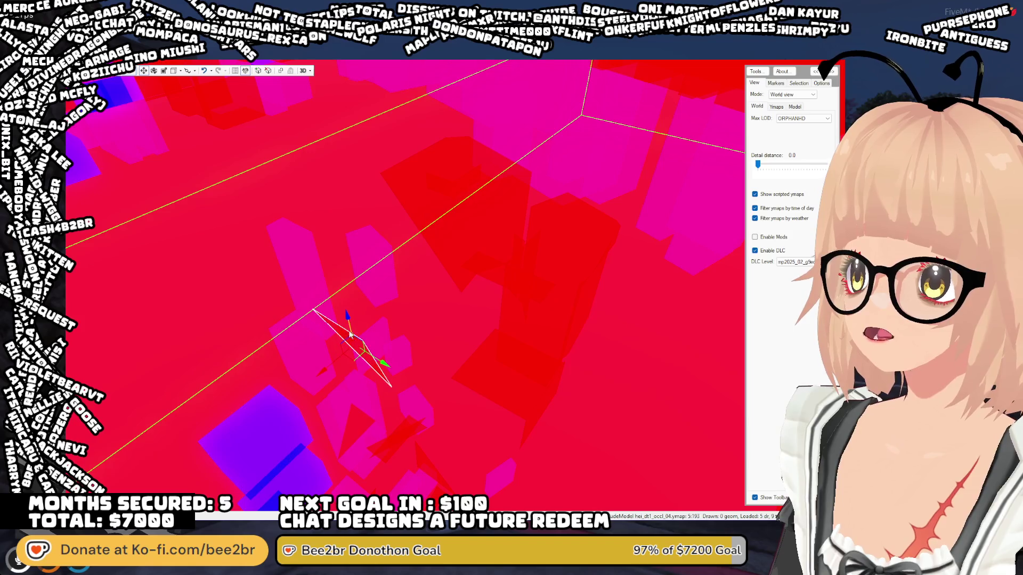
pyautogui.click(513, 363)
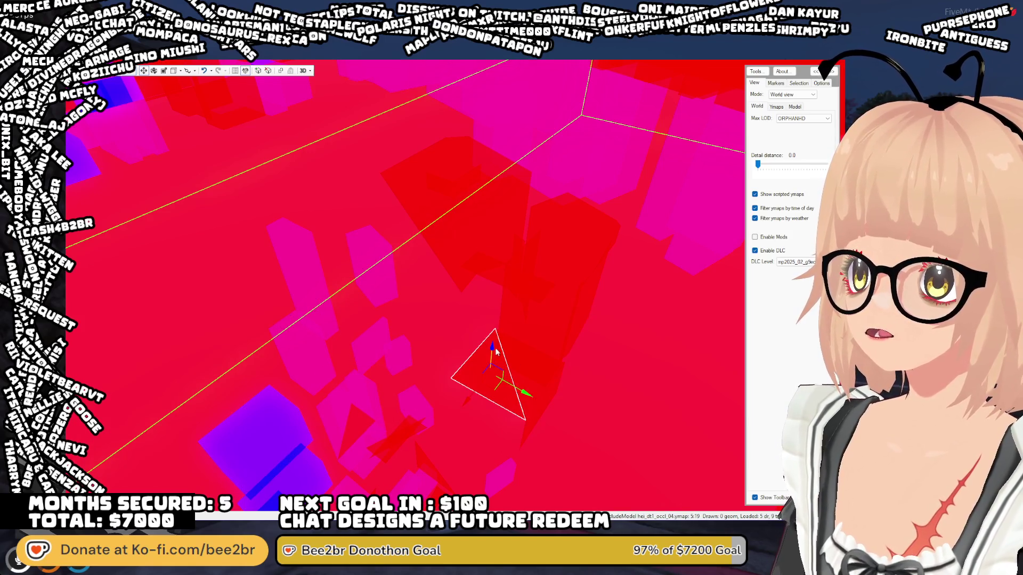
pyautogui.click(529, 367)
pyautogui.click(533, 408)
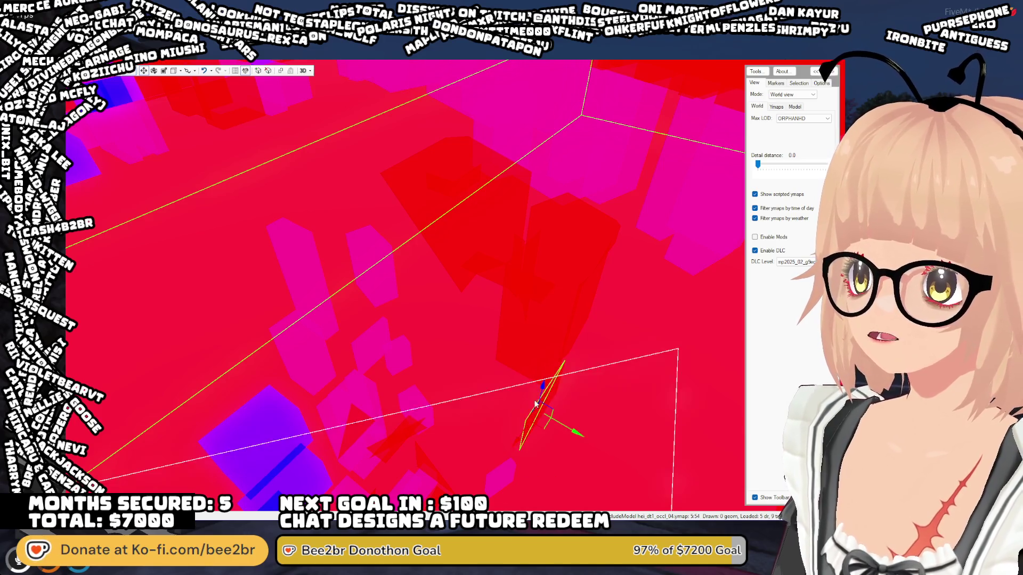
pyautogui.press('Delete')
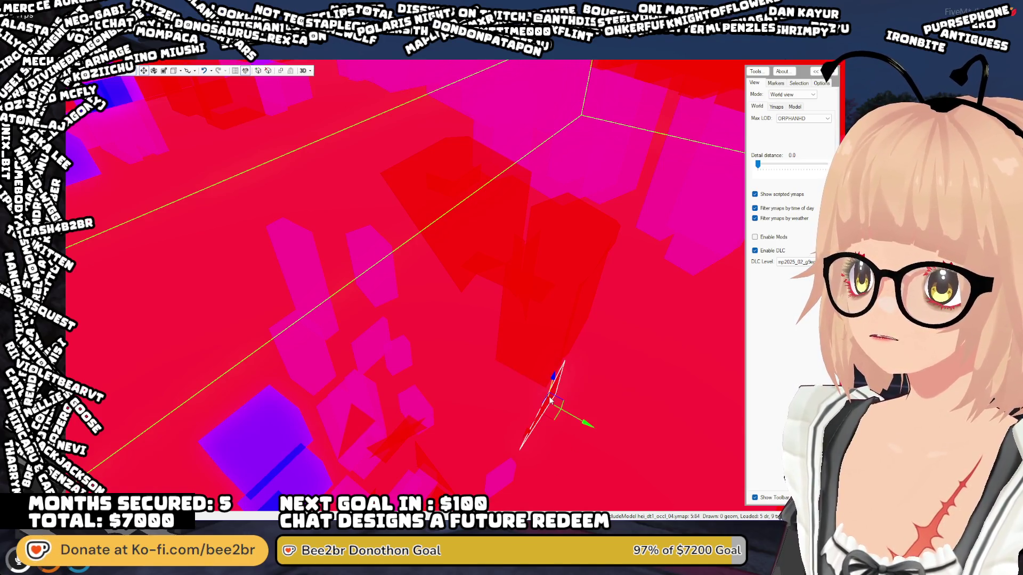
pyautogui.press('Delete')
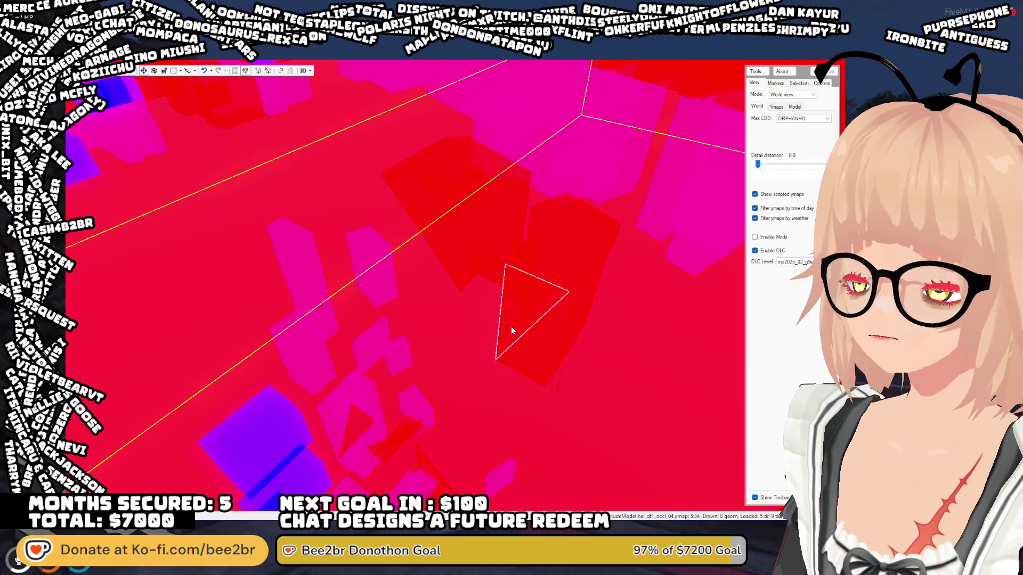
pyautogui.click(511, 323)
pyautogui.press('Delete')
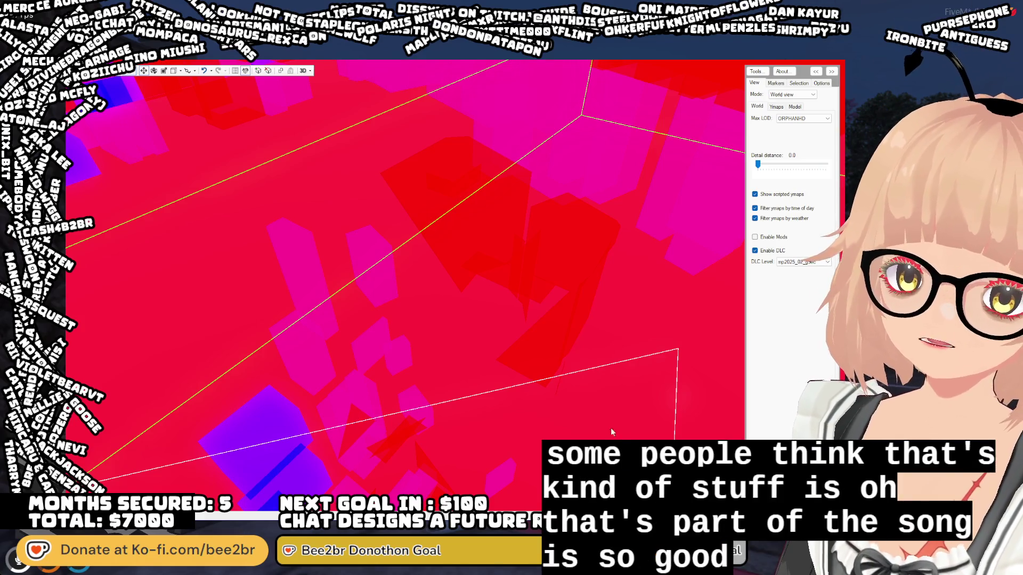
pyautogui.moveTo(539, 330)
pyautogui.mouseDown()
pyautogui.moveTo(543, 390)
pyautogui.moveTo(515, 521)
pyautogui.mouseUp()
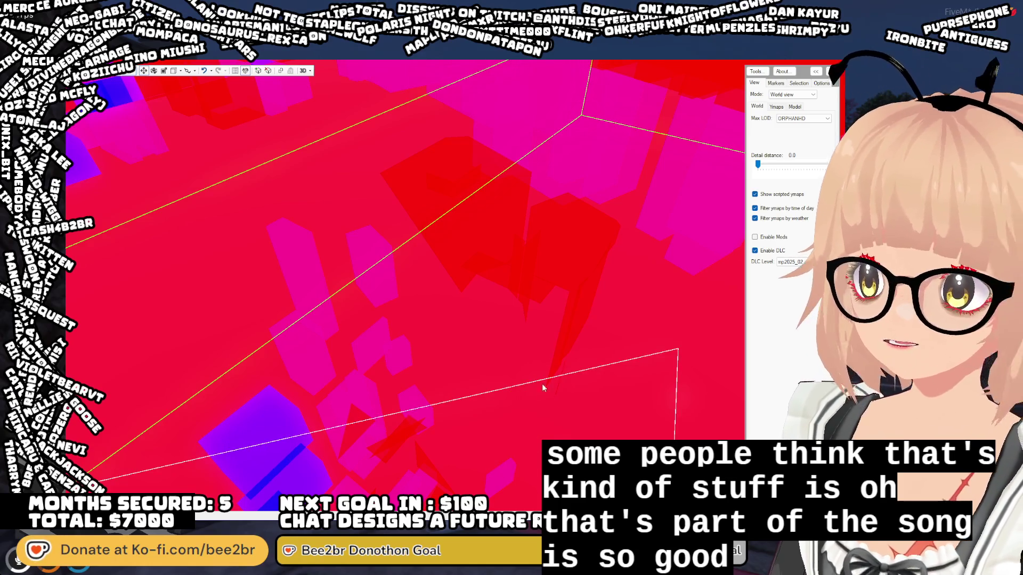
# - Fly back across the square and select a small occlusion triangle
pyautogui.press('s')
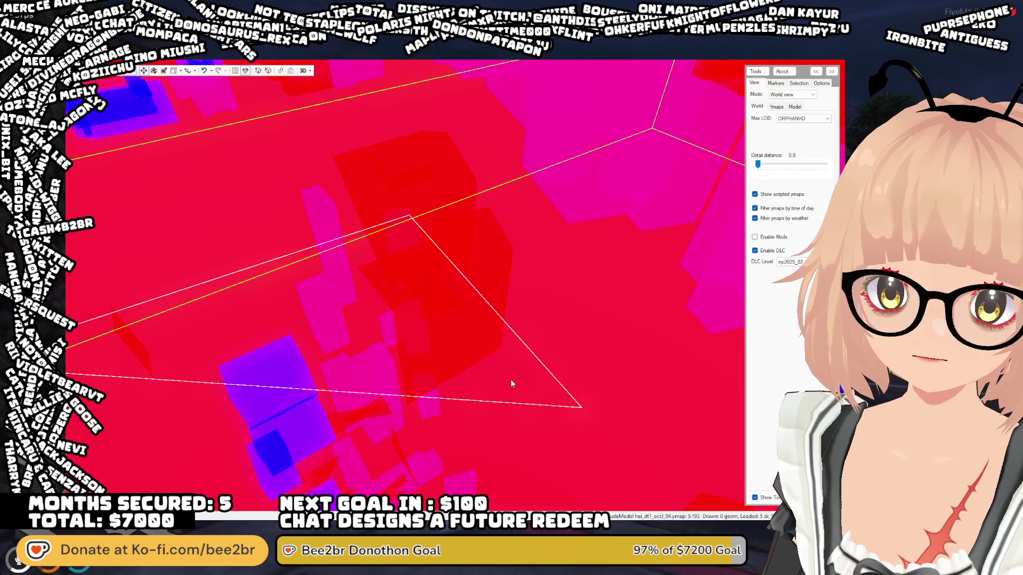
pyautogui.click(413, 322)
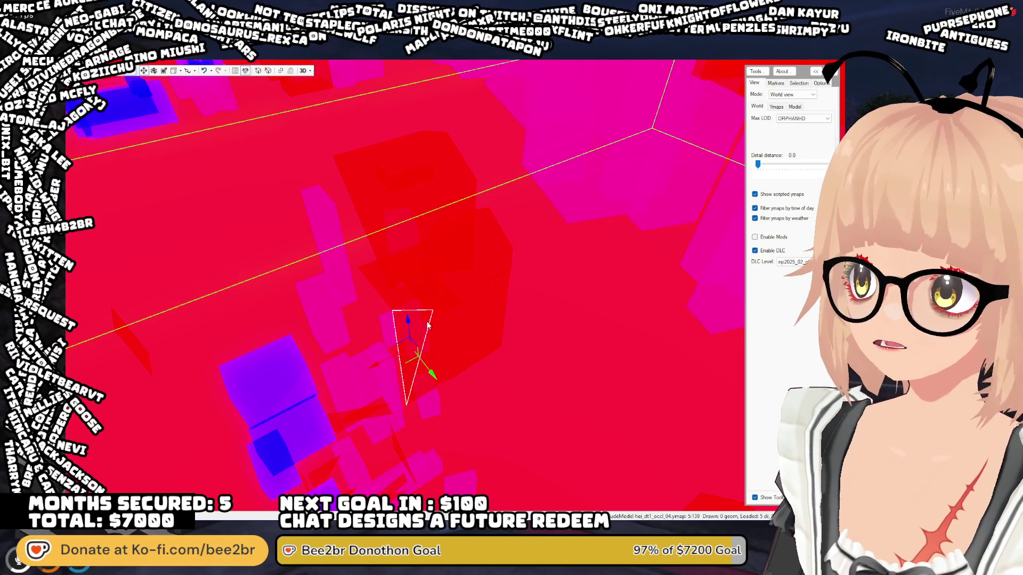
# - Select the large lower triangle and lower it further down
pyautogui.click(401, 438)
pyautogui.moveTo(401, 437)
pyautogui.mouseDown()
pyautogui.moveTo(414, 349)
pyautogui.moveTo(424, 350)
pyautogui.moveTo(391, 344)
pyautogui.moveTo(420, 366)
pyautogui.mouseUp()
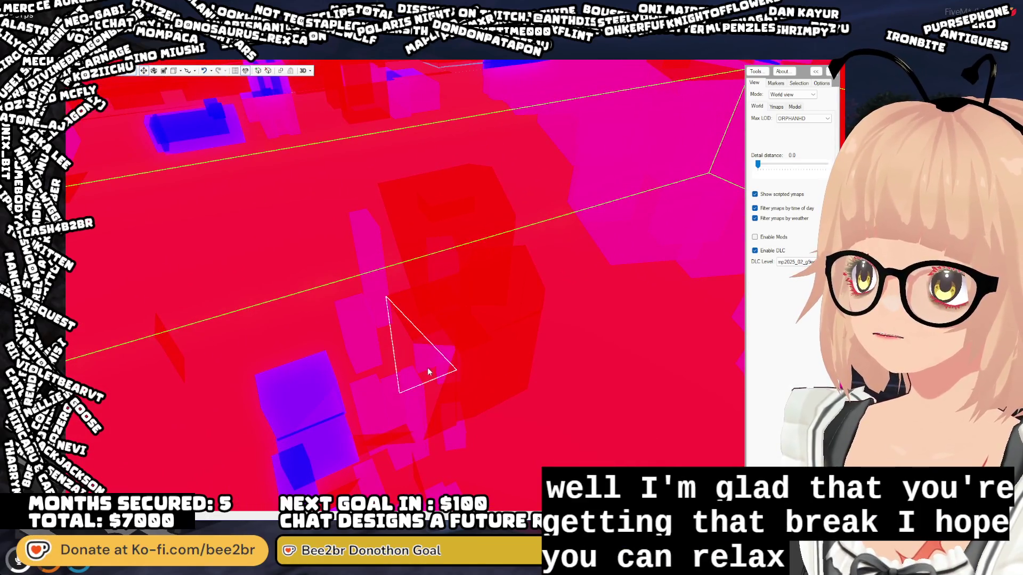
pyautogui.click(445, 383)
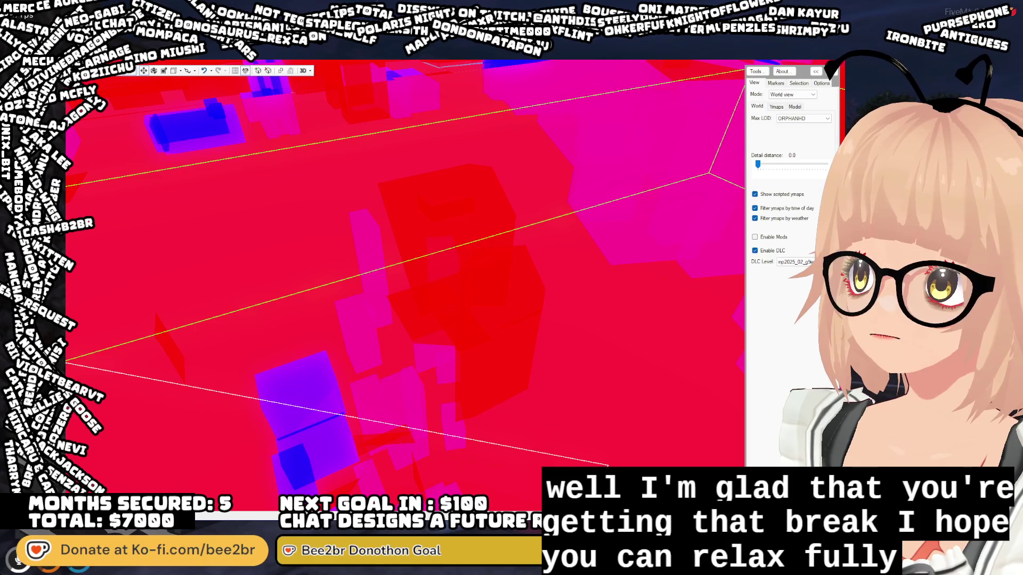
pyautogui.moveTo(314, 419)
pyautogui.mouseDown()
pyautogui.moveTo(327, 408)
pyautogui.moveTo(299, 402)
pyautogui.moveTo(310, 367)
pyautogui.mouseUp()
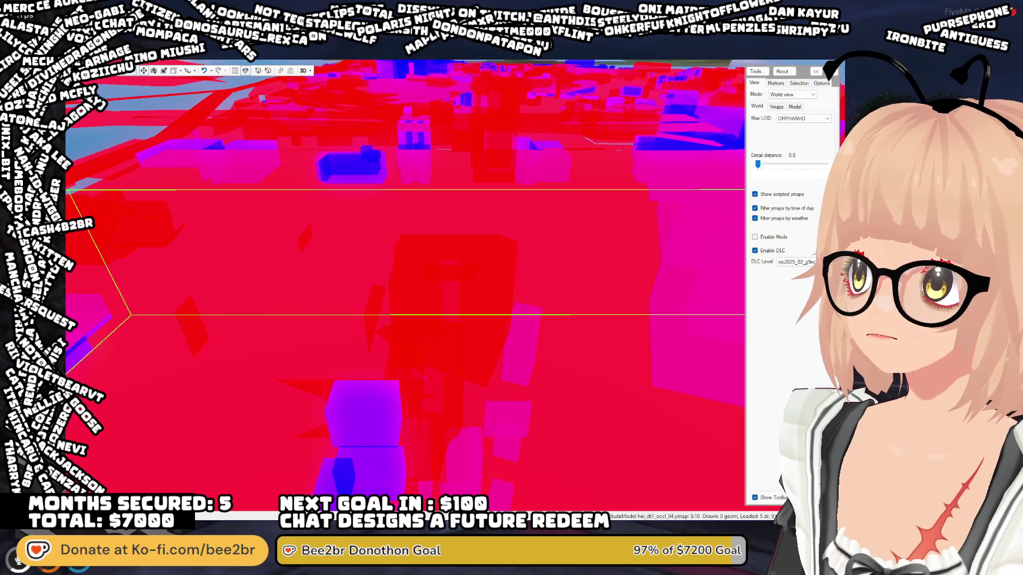
pyautogui.moveTo(420, 492)
pyautogui.mouseDown()
pyautogui.moveTo(418, 392)
pyautogui.moveTo(402, 383)
pyautogui.mouseUp()
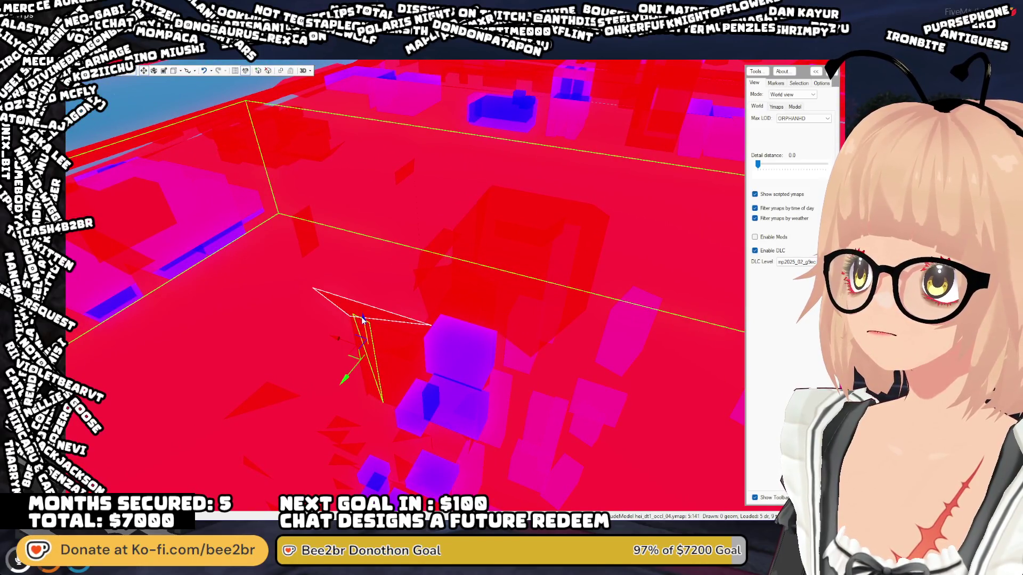
pyautogui.moveTo(365, 322); pyautogui.dragTo(366, 364)
# - Delete several more occluder triangles, including a thin one
pyautogui.press('Delete')
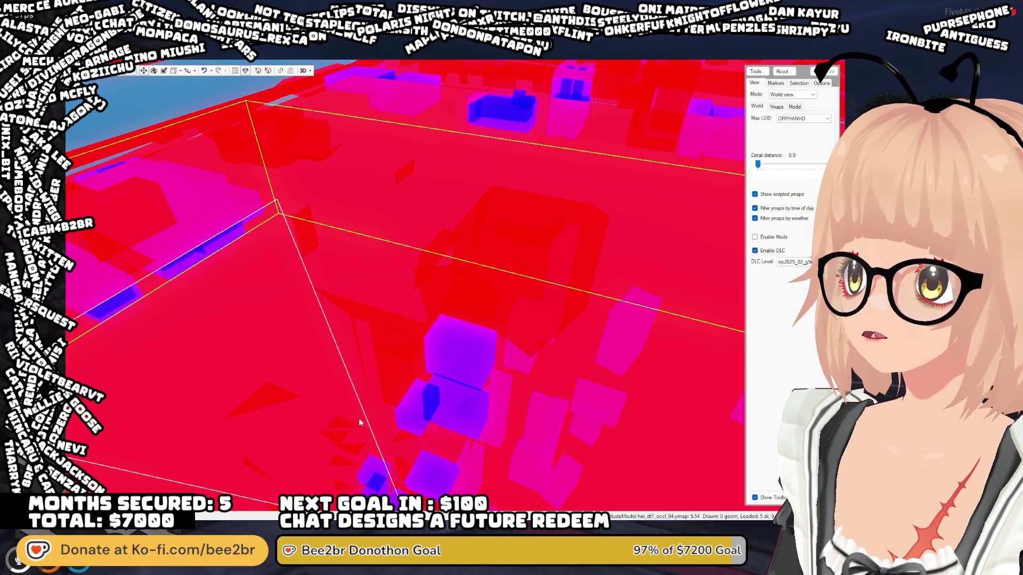
pyautogui.press('Delete')
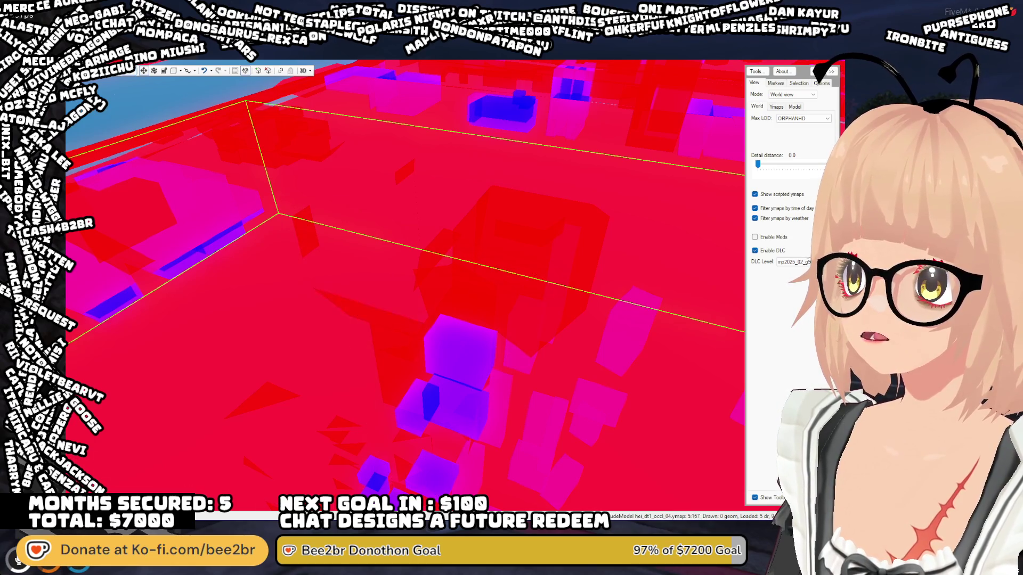
pyautogui.press('Delete')
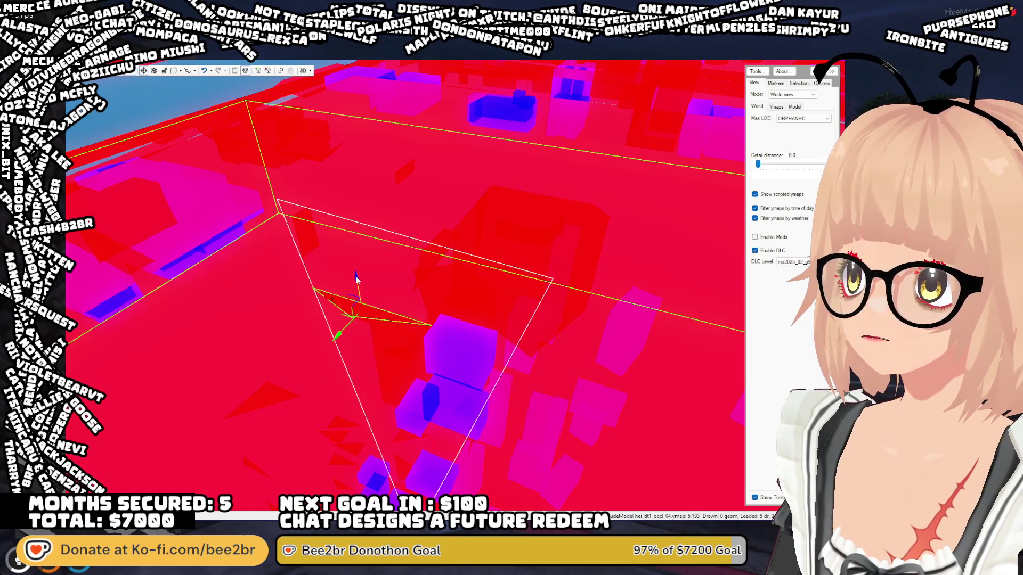
pyautogui.click(376, 290)
pyautogui.press('Delete')
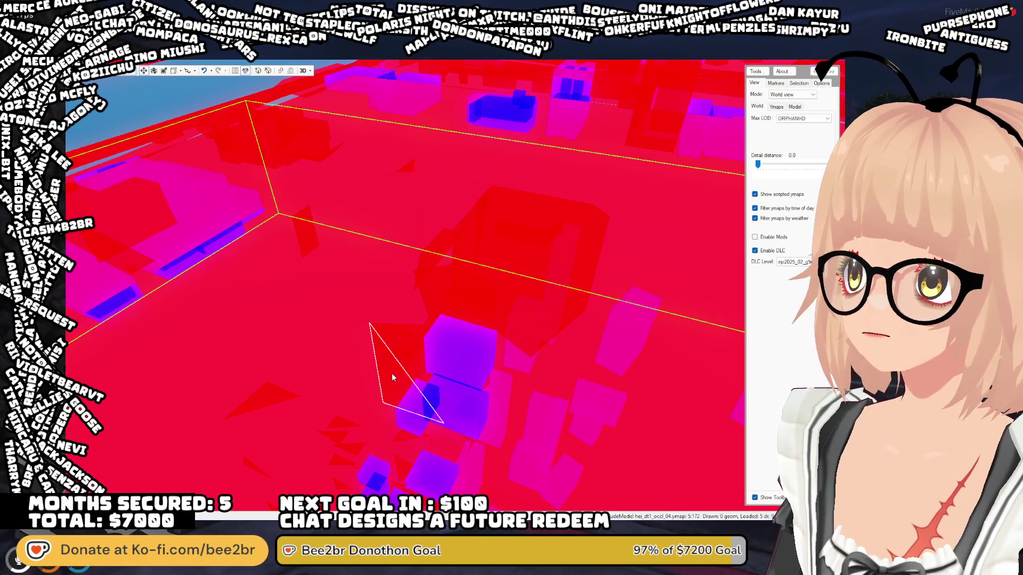
pyautogui.press('Delete')
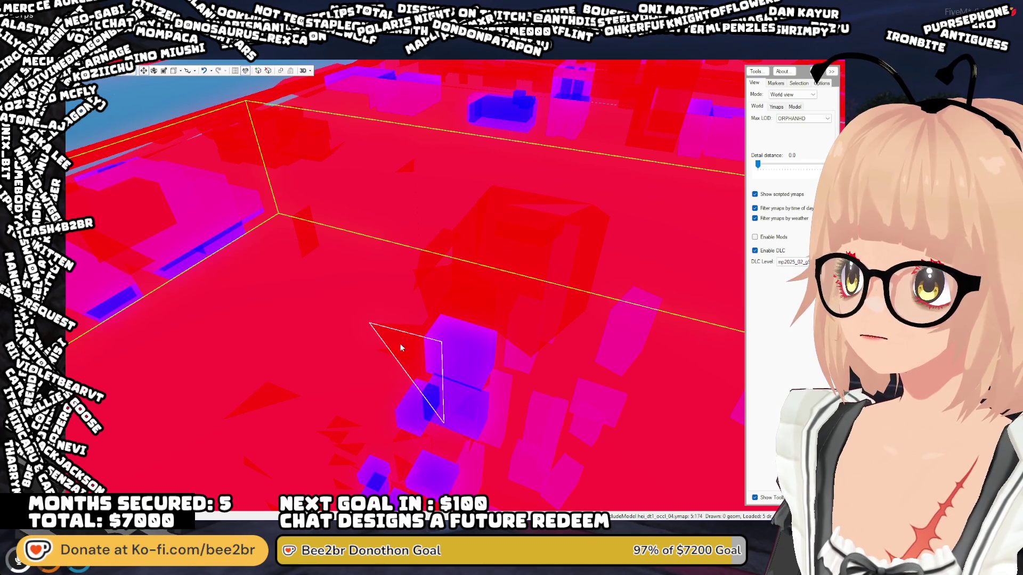
pyautogui.press('Delete')
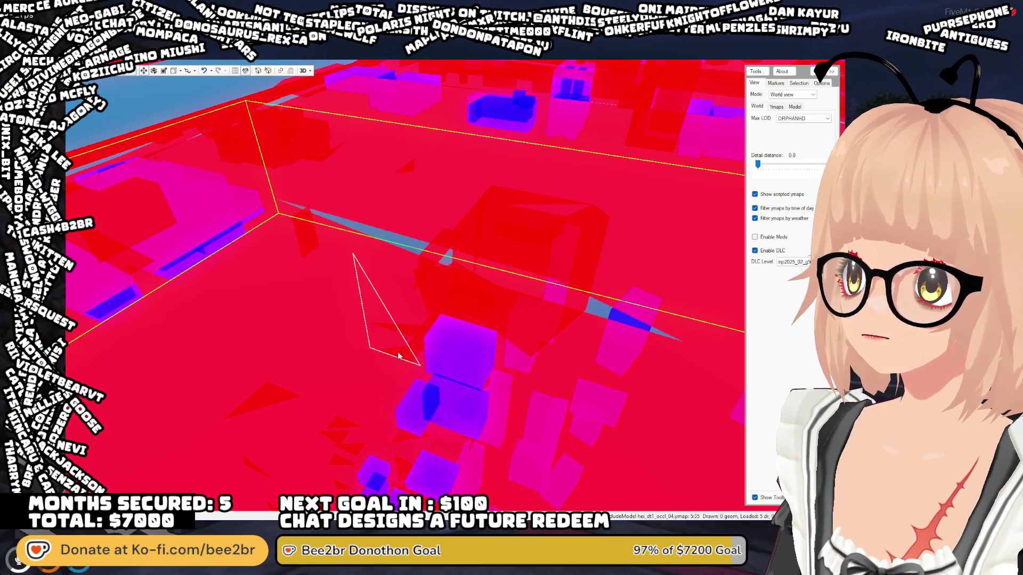
pyautogui.press('Delete')
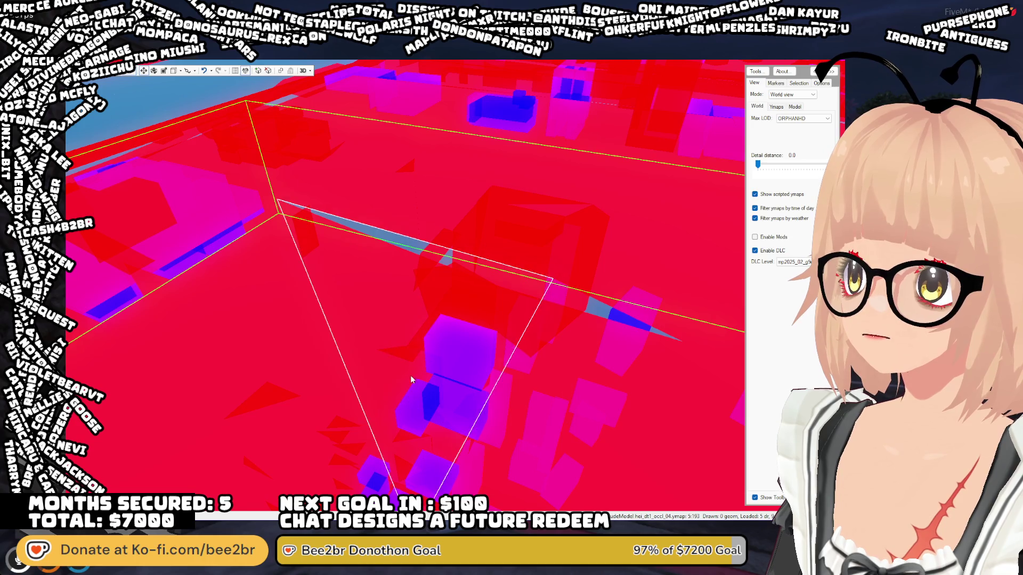
pyautogui.moveTo(403, 339)
pyautogui.mouseDown()
pyautogui.moveTo(340, 306)
pyautogui.moveTo(418, 302)
pyautogui.moveTo(382, 365)
pyautogui.moveTo(605, 360)
pyautogui.moveTo(654, 397)
pyautogui.moveTo(785, 389)
pyautogui.mouseUp()
pyautogui.press('Delete')
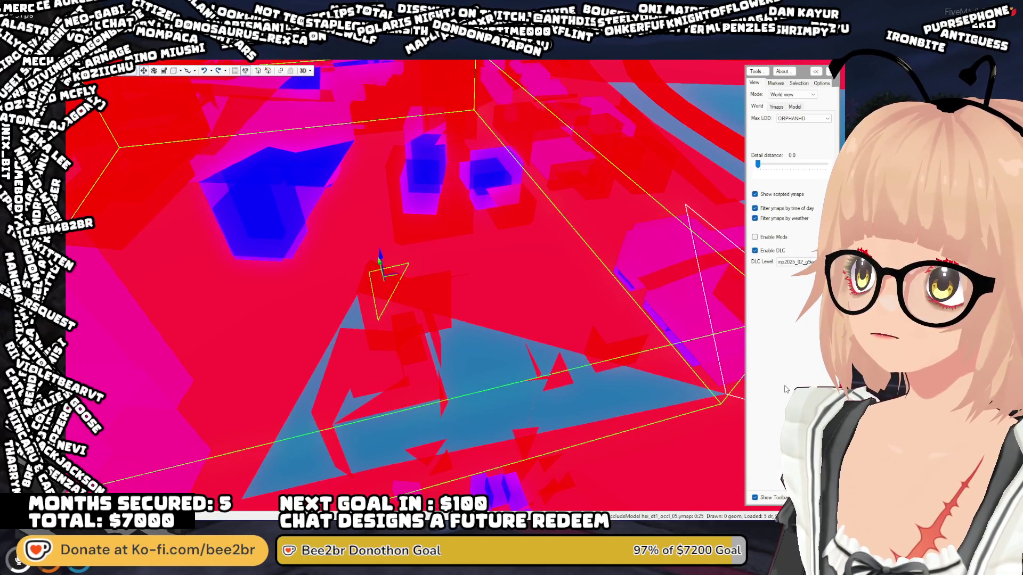
# - Select triangles in the hei_dt1_occl_04 occluder map
pyautogui.click(670, 366)
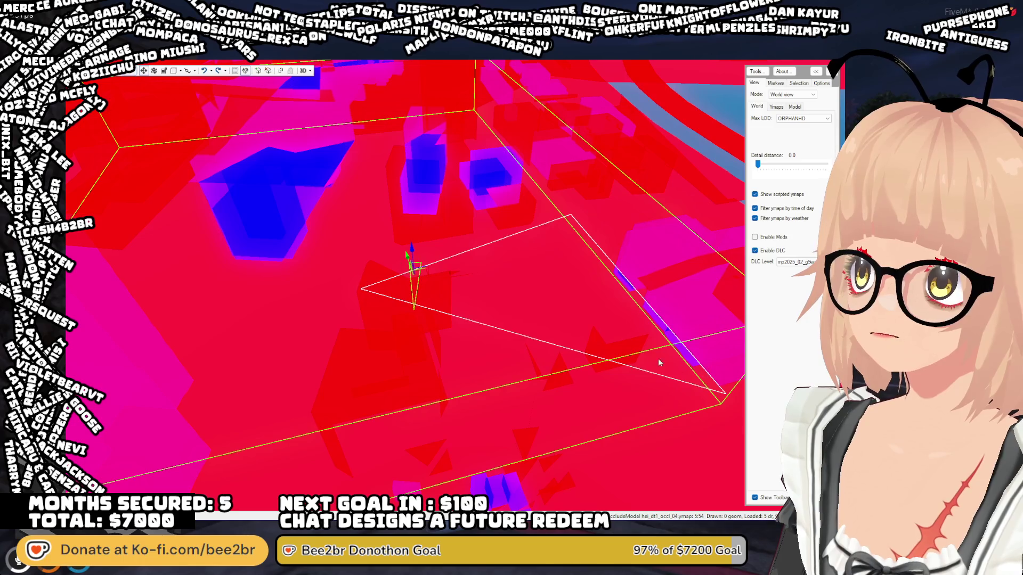
pyautogui.click(416, 263)
pyautogui.moveTo(414, 260); pyautogui.dragTo(392, 258)
pyautogui.click(391, 259)
# - Undo with Ctrl+Z to restore the floor piece deleted by mistake
pyautogui.hotkey('ctrl', 'z')
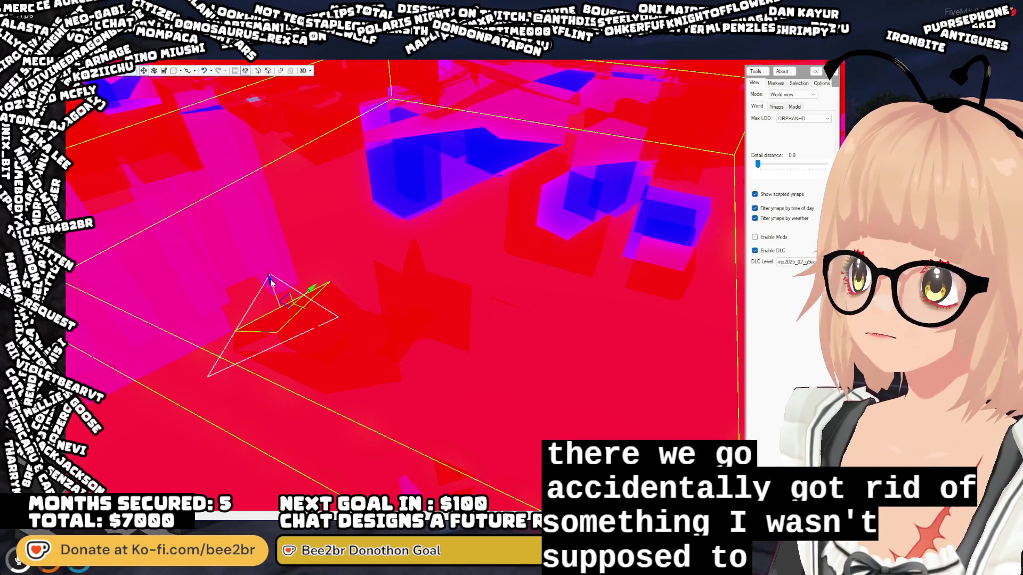
pyautogui.hotkey('ctrl', 'z')
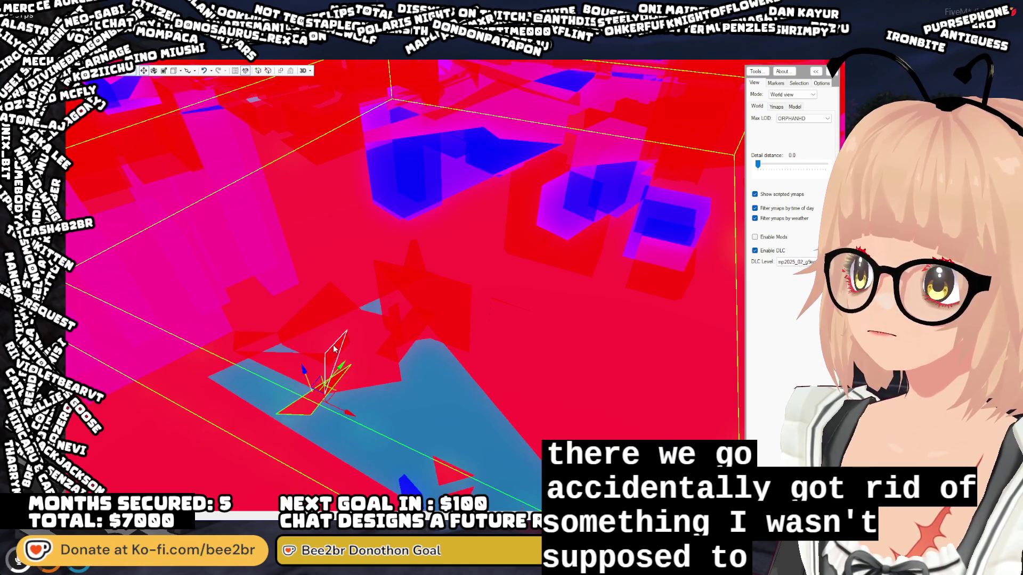
pyautogui.hotkey('ctrl', 'z')
pyautogui.hotkey('ctrl', 'z')
pyautogui.hotkey('ctrl', 'z')
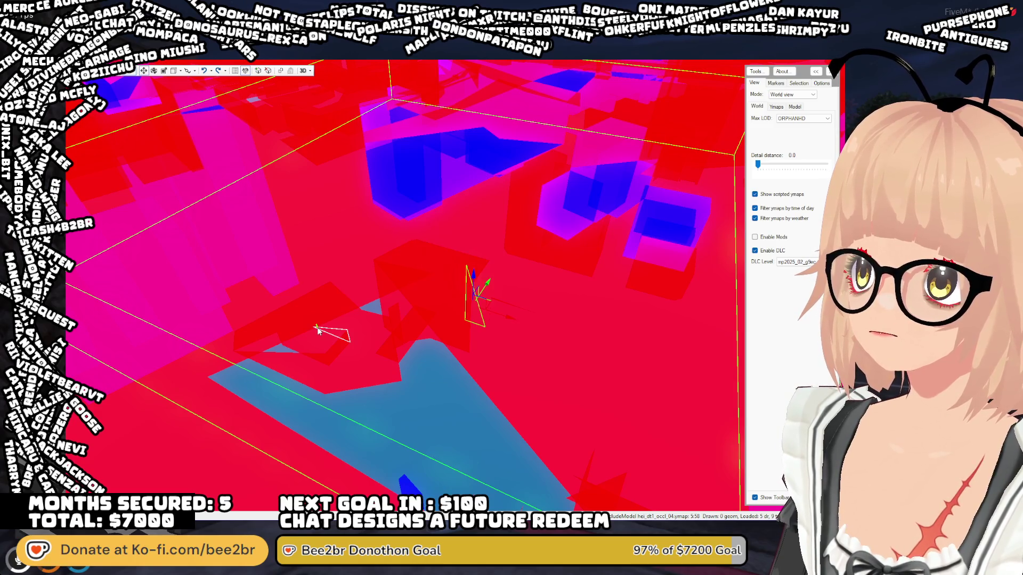
pyautogui.hotkey('ctrl', 'z')
# - Delete the outlined triangle and orbit onto the next one
pyautogui.moveTo(362, 287)
pyautogui.mouseDown()
pyautogui.moveTo(433, 259)
pyautogui.moveTo(363, 255)
pyautogui.mouseUp()
pyautogui.click(418, 290)
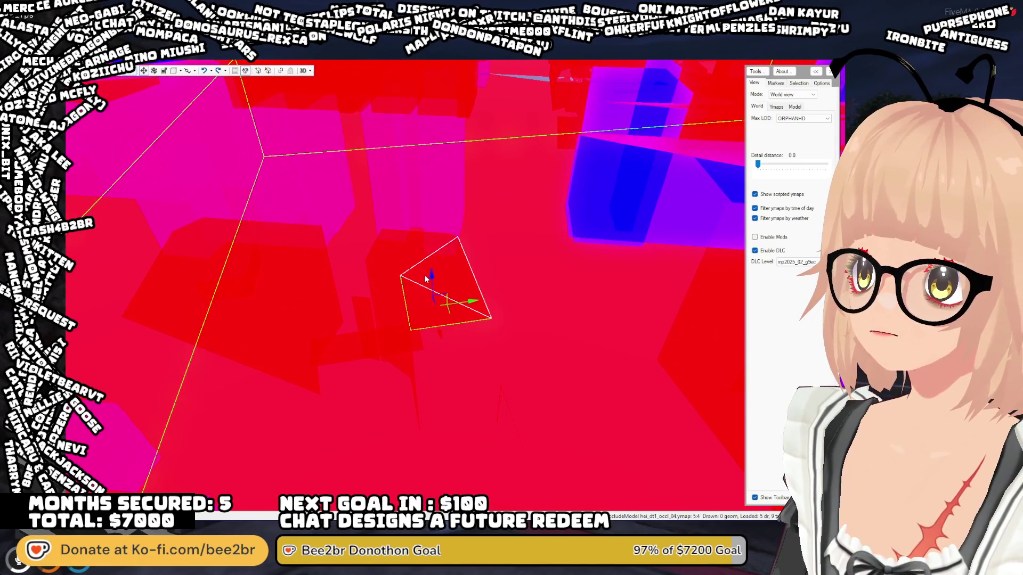
pyautogui.press('Delete')
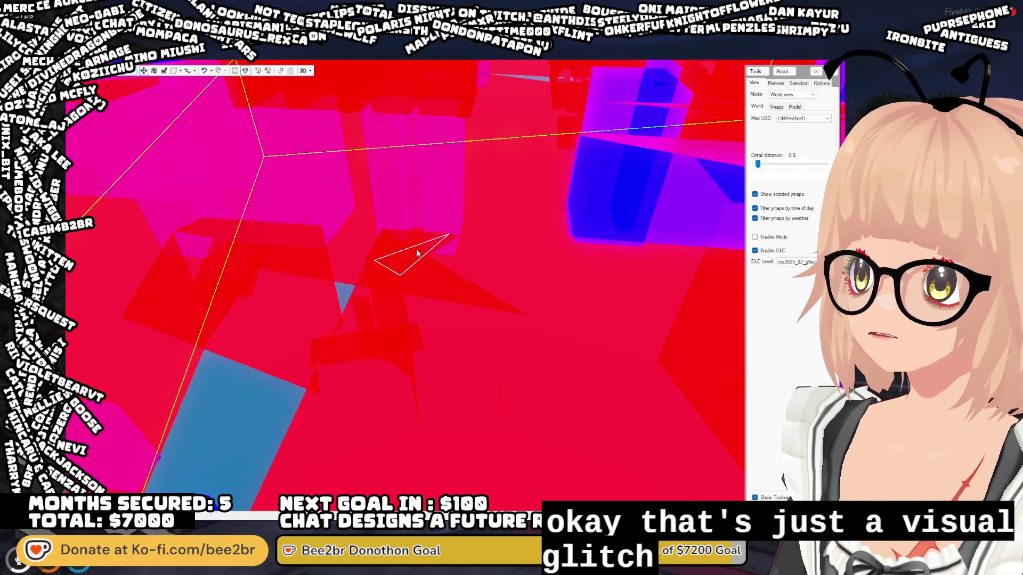
pyautogui.moveTo(478, 283)
pyautogui.mouseDown()
pyautogui.moveTo(480, 266)
pyautogui.moveTo(367, 281)
pyautogui.moveTo(436, 270)
pyautogui.moveTo(448, 364)
pyautogui.mouseUp()
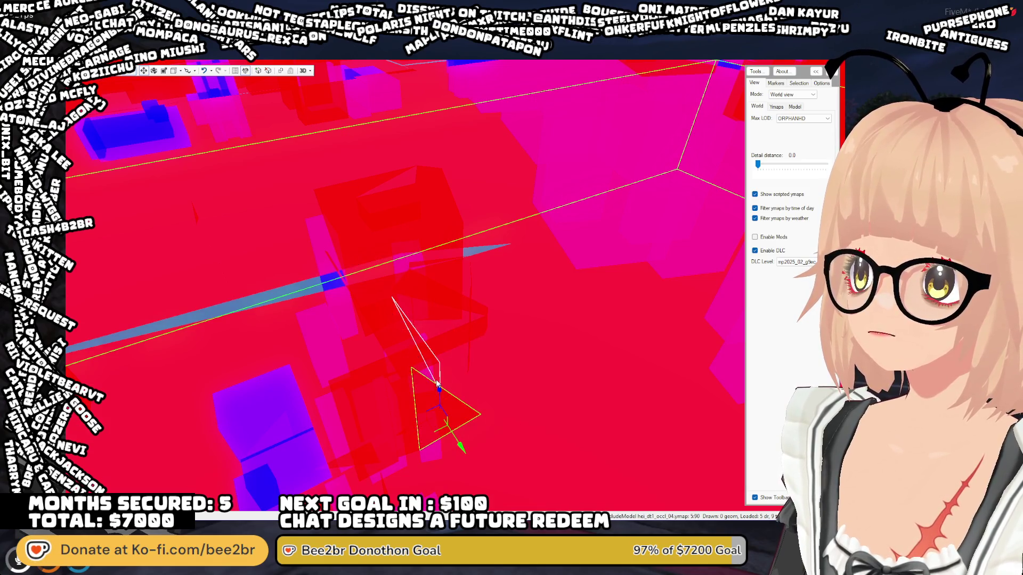
pyautogui.moveTo(428, 404)
pyautogui.mouseDown()
pyautogui.moveTo(347, 426)
pyautogui.moveTo(335, 417)
pyautogui.moveTo(321, 471)
pyautogui.moveTo(338, 384)
pyautogui.moveTo(336, 394)
pyautogui.moveTo(331, 369)
pyautogui.moveTo(350, 414)
pyautogui.moveTo(332, 367)
pyautogui.moveTo(336, 412)
pyautogui.moveTo(334, 378)
pyautogui.moveTo(403, 286)
pyautogui.mouseUp()
pyautogui.press('Escape')
# - Delete the canopy's thin upright pole, then select its flat top panel
pyautogui.moveTo(433, 324)
pyautogui.mouseDown()
pyautogui.moveTo(453, 316)
pyautogui.moveTo(477, 384)
pyautogui.mouseUp()
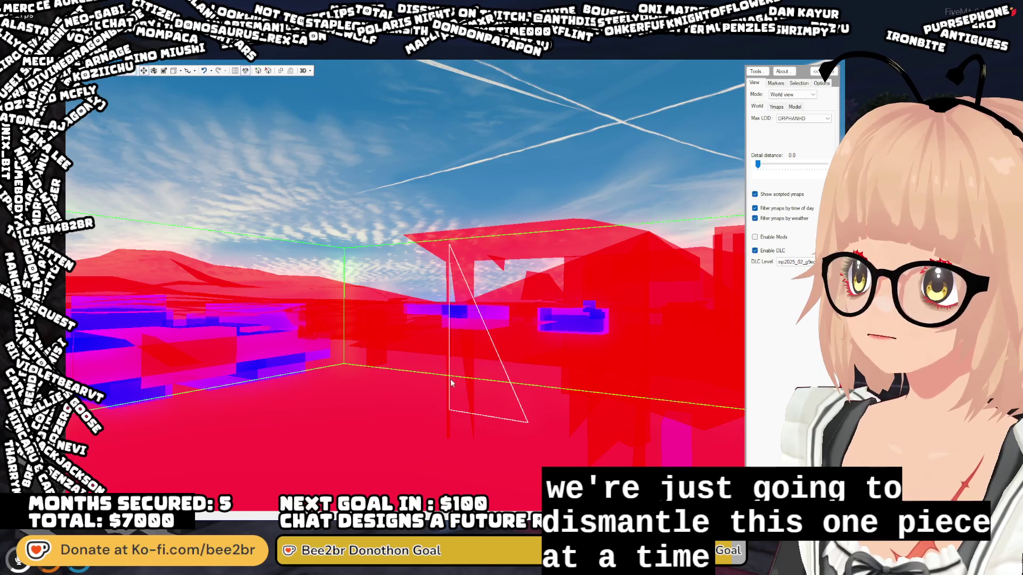
pyautogui.moveTo(445, 338)
pyautogui.mouseDown()
pyautogui.moveTo(445, 394)
pyautogui.moveTo(447, 341)
pyautogui.moveTo(412, 233)
pyautogui.mouseUp()
pyautogui.press('Delete')
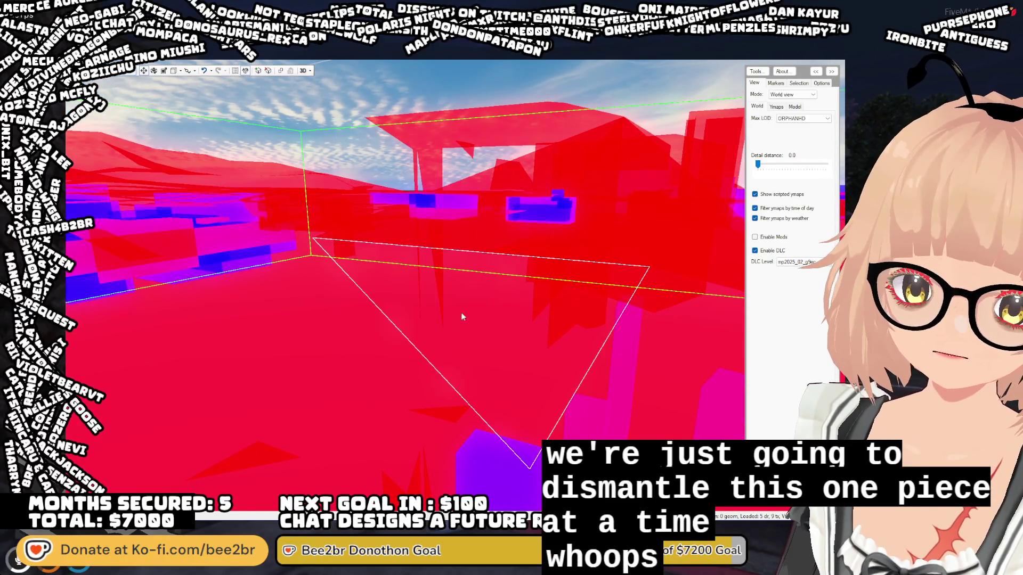
pyautogui.click(426, 171)
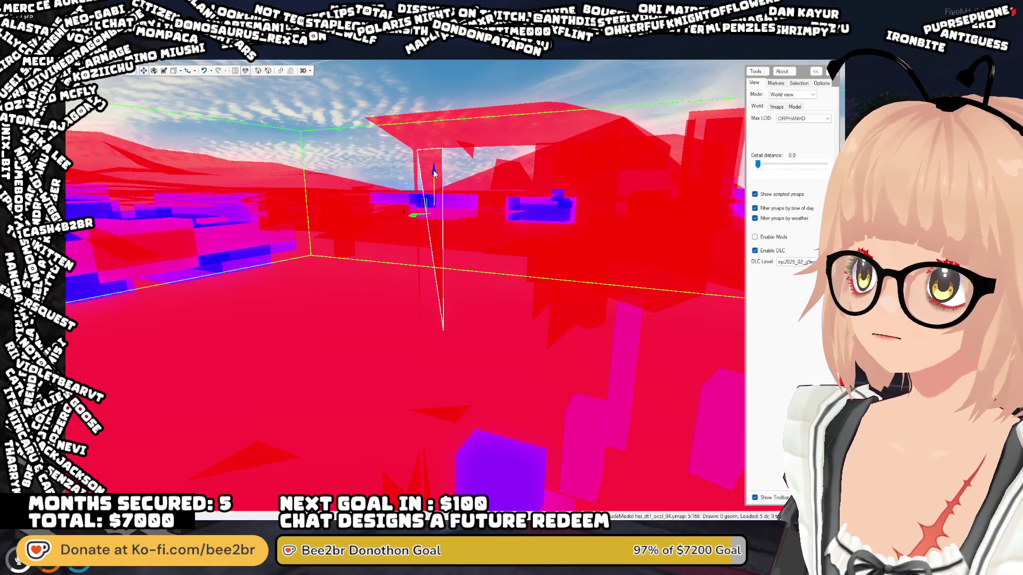
pyautogui.click(425, 200)
pyautogui.click(415, 165)
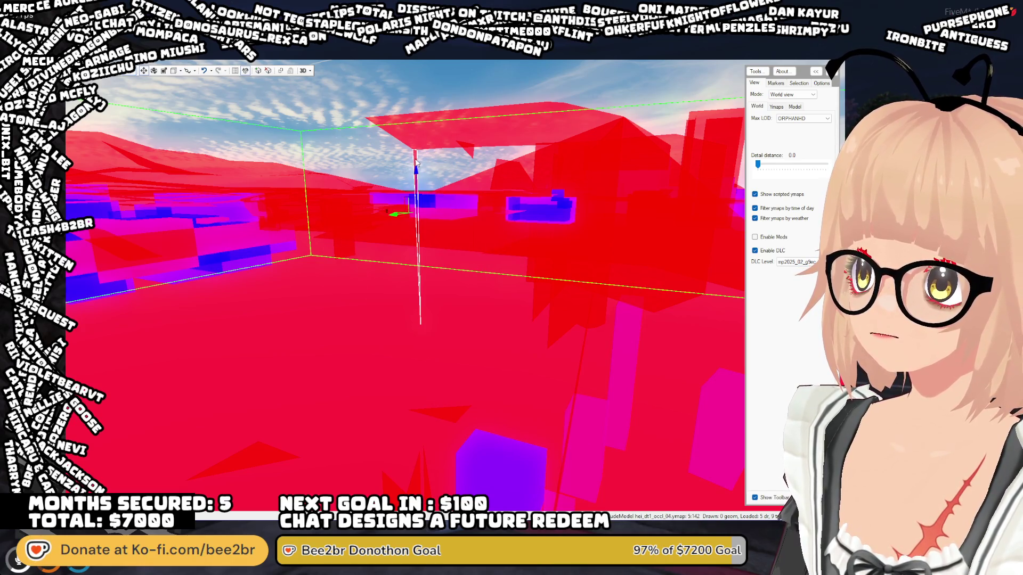
pyautogui.click(413, 146)
pyautogui.click(409, 128)
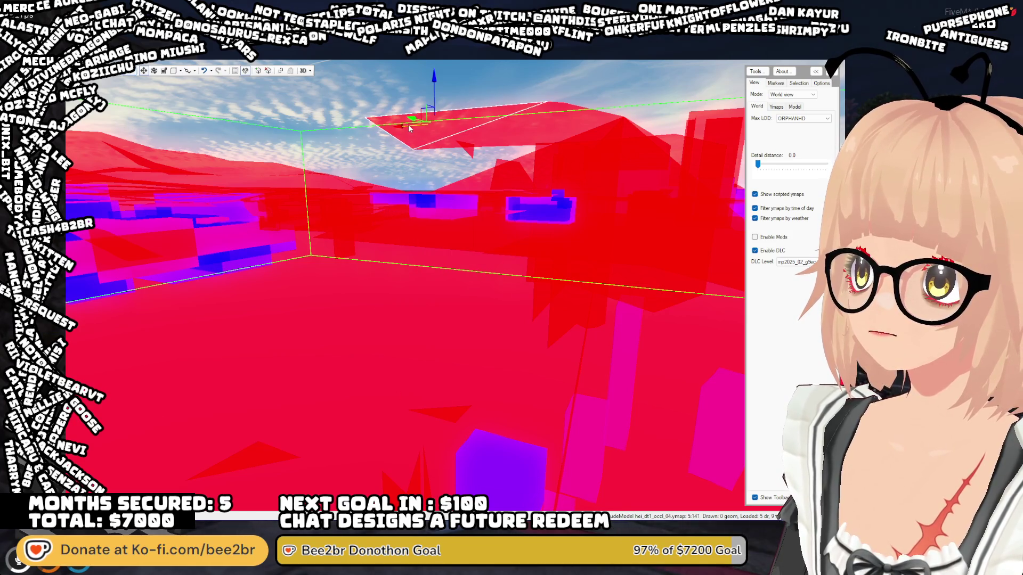
# - Cycle through the overlapping canopy pieces to reach the tall panel
pyautogui.click(479, 120)
pyautogui.click(527, 117)
pyautogui.click(546, 113)
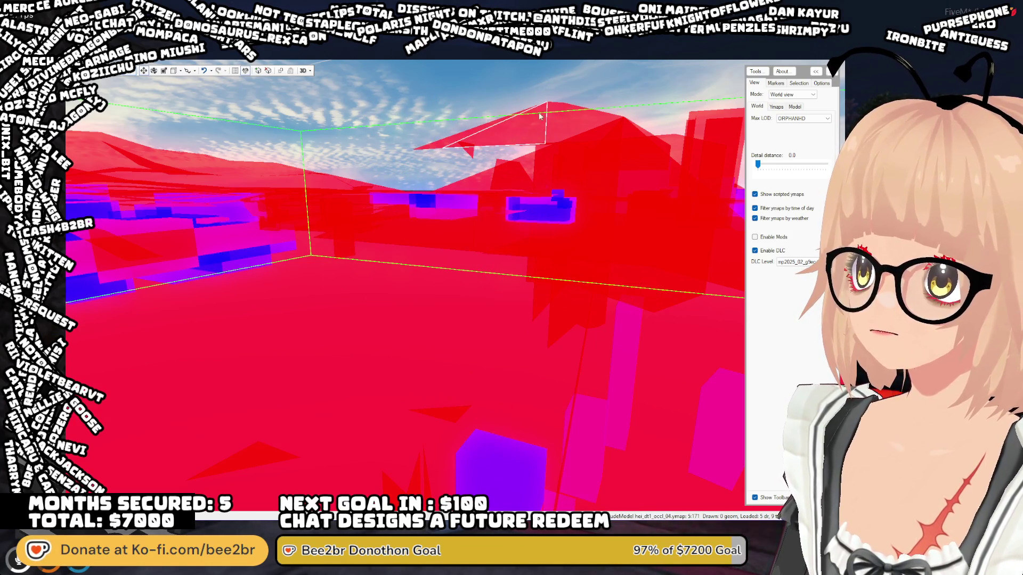
pyautogui.click(517, 120)
pyautogui.click(518, 119)
pyautogui.click(518, 120)
pyautogui.click(452, 143)
pyautogui.click(456, 90)
pyautogui.click(461, 225)
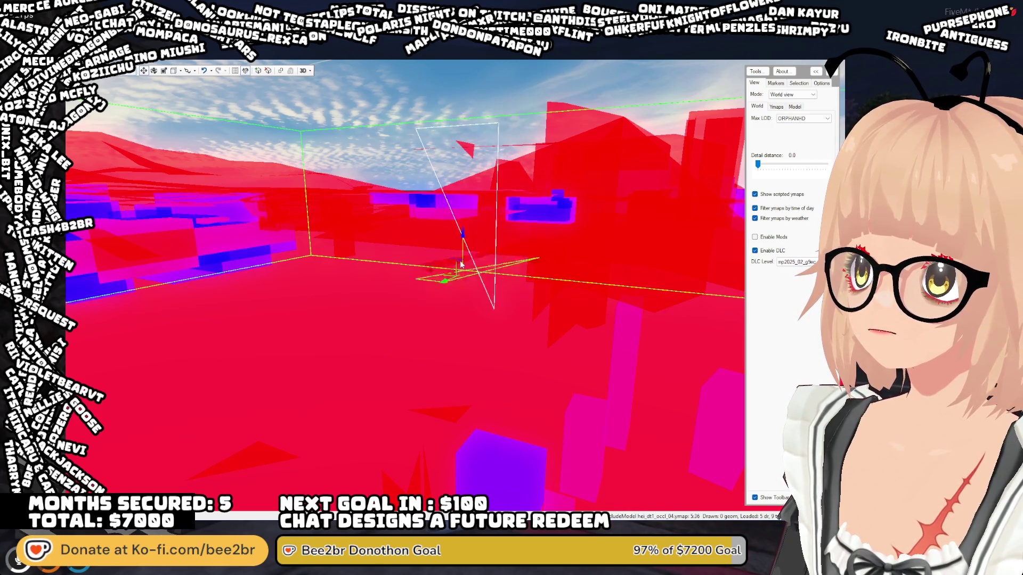
# - Cycle selection to the small red triangle above and the tall triangle
pyautogui.click(468, 181)
pyautogui.click(474, 158)
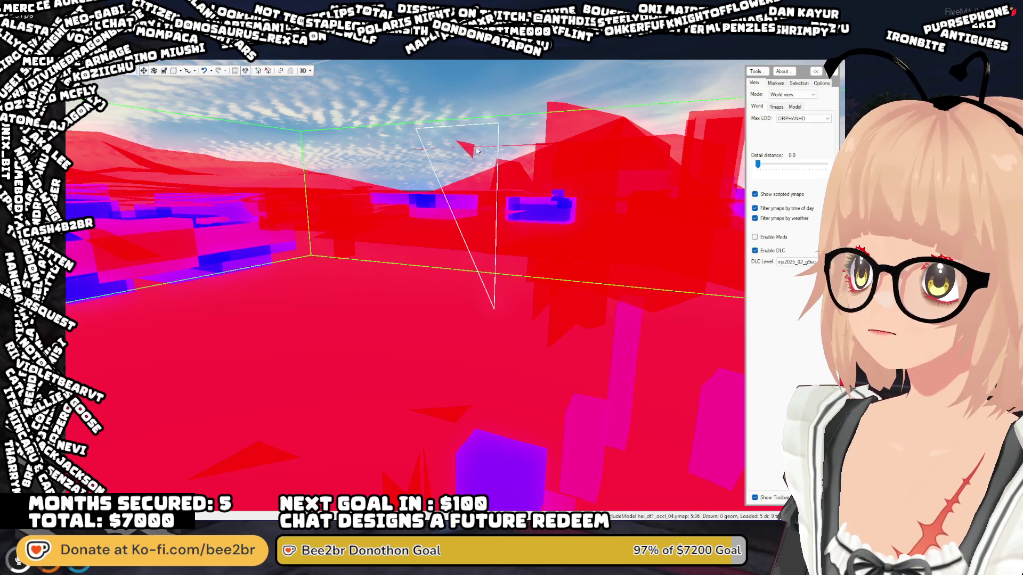
pyautogui.click(485, 150)
pyautogui.click(484, 150)
pyautogui.click(485, 150)
pyautogui.click(485, 150)
pyautogui.click(423, 152)
pyautogui.click(423, 152)
pyautogui.click(422, 152)
pyautogui.click(422, 152)
pyautogui.click(422, 153)
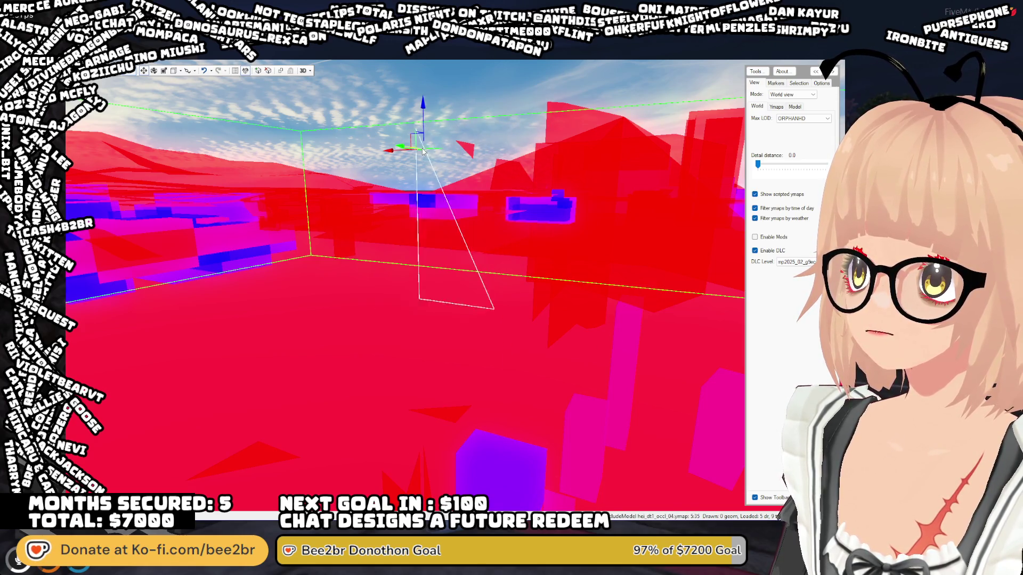
pyautogui.click(471, 151)
pyautogui.click(471, 151)
pyautogui.click(471, 151)
pyautogui.click(471, 151)
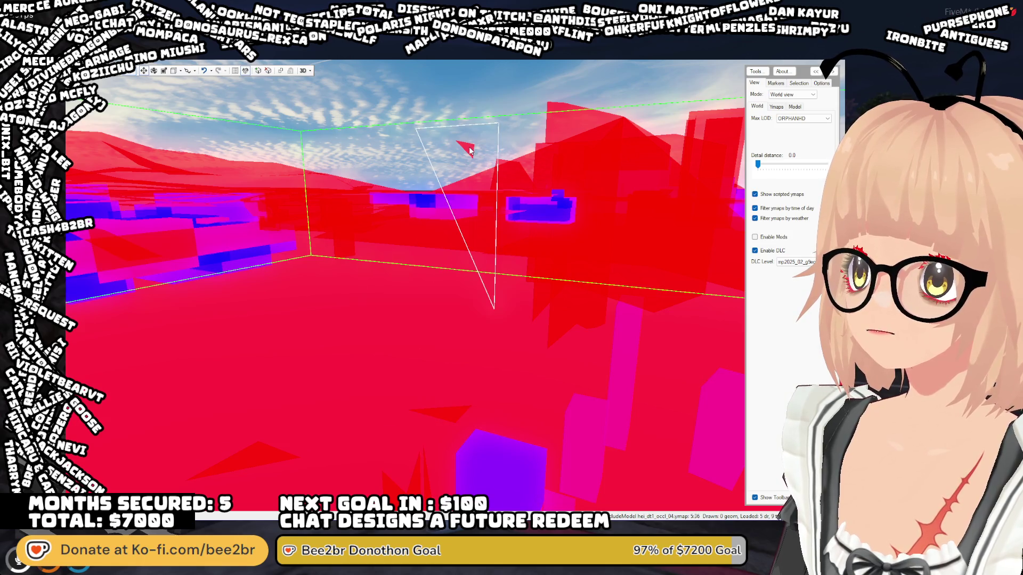
pyautogui.moveTo(468, 150)
pyautogui.mouseDown()
pyautogui.moveTo(466, 123)
pyautogui.moveTo(478, 113)
pyautogui.moveTo(512, 122)
pyautogui.moveTo(570, 318)
pyautogui.moveTo(585, 292)
pyautogui.moveTo(628, 263)
pyautogui.moveTo(631, 224)
pyautogui.moveTo(659, 245)
pyautogui.moveTo(730, 181)
pyautogui.moveTo(775, 167)
pyautogui.mouseUp()
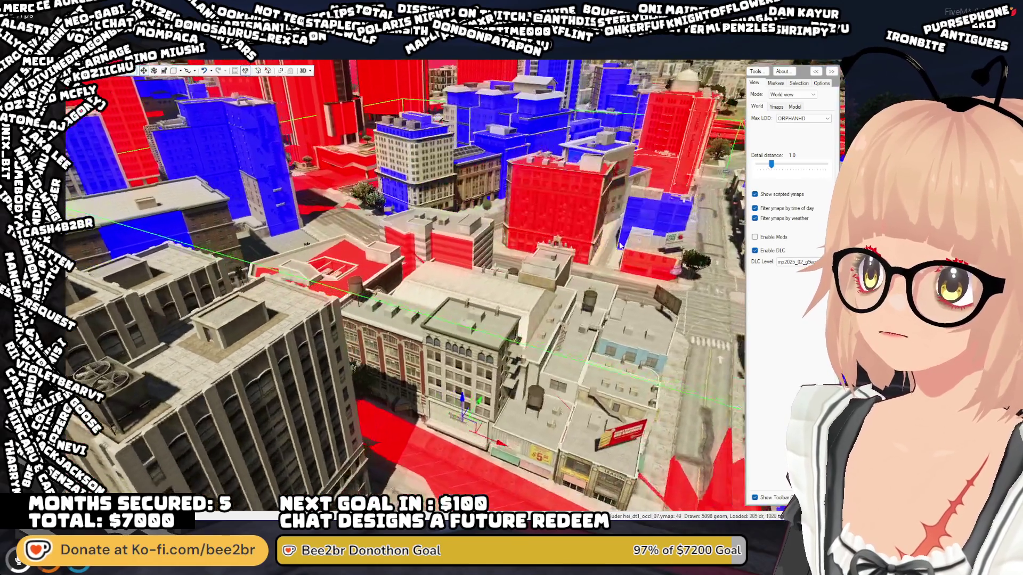
# - Drop Detail distance from 1.0 to 0.0 so only red and blue occluders show
pyautogui.moveTo(619, 245)
pyautogui.mouseDown()
pyautogui.moveTo(351, 280)
pyautogui.moveTo(514, 270)
pyautogui.moveTo(506, 255)
pyautogui.mouseUp()
pyautogui.scroll(-3, 500, 251)
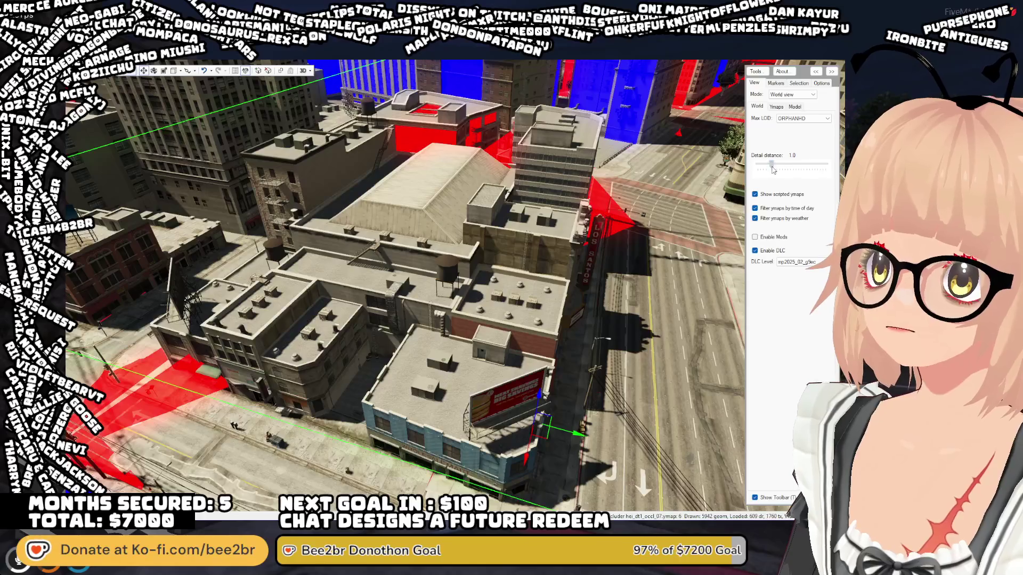
pyautogui.moveTo(774, 169); pyautogui.dragTo(758, 170)
pyautogui.moveTo(505, 258)
pyautogui.mouseDown()
pyautogui.moveTo(459, 233)
pyautogui.moveTo(469, 253)
pyautogui.moveTo(468, 229)
pyautogui.moveTo(473, 331)
pyautogui.moveTo(470, 229)
pyautogui.mouseUp()
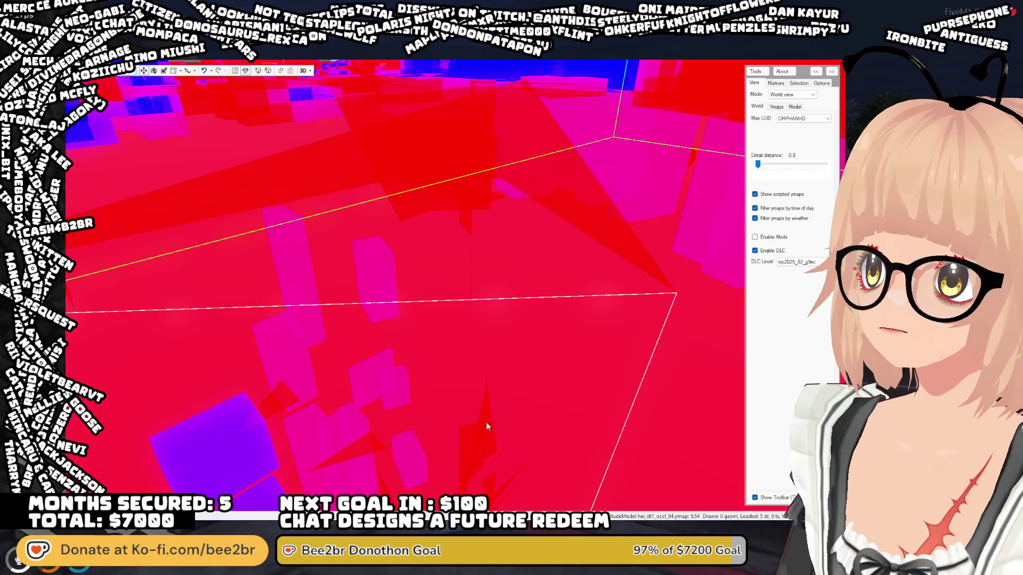
# - Pick through overlapping occlusion triangles and delete the selected thin triangle
pyautogui.moveTo(471, 99)
pyautogui.mouseDown()
pyautogui.moveTo(450, 251)
pyautogui.moveTo(442, 220)
pyautogui.mouseUp()
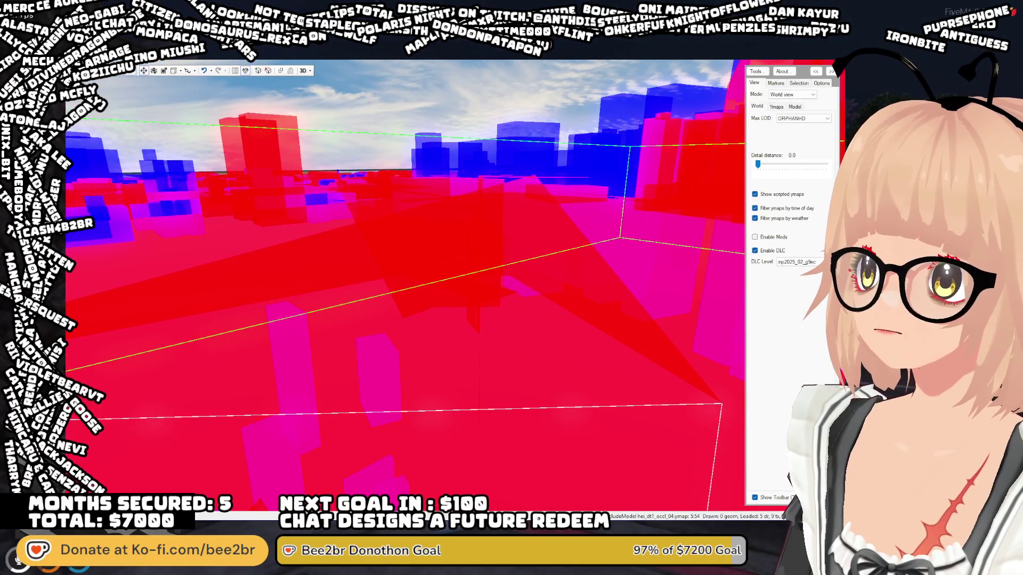
pyautogui.click(415, 261)
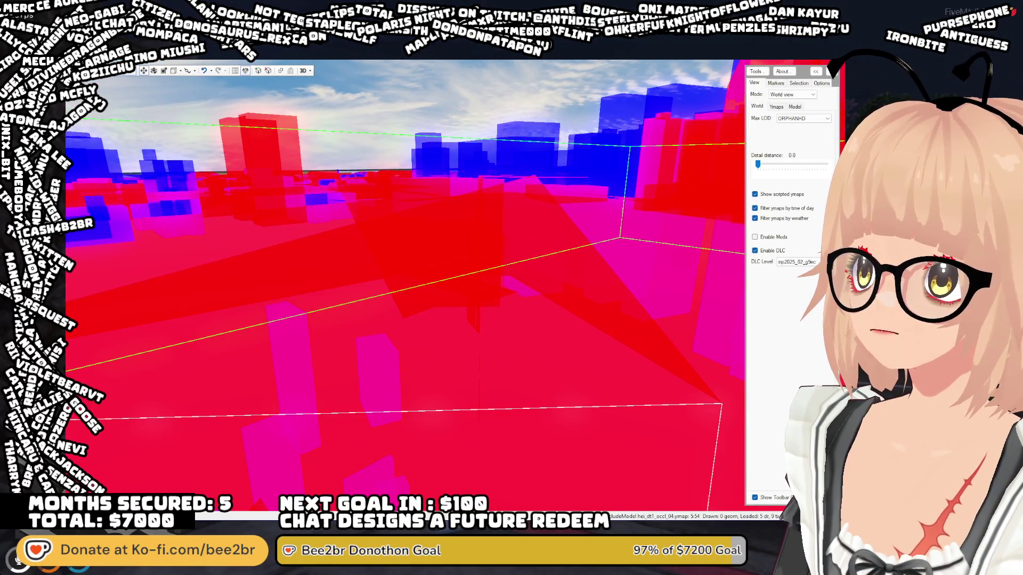
pyautogui.click(375, 184)
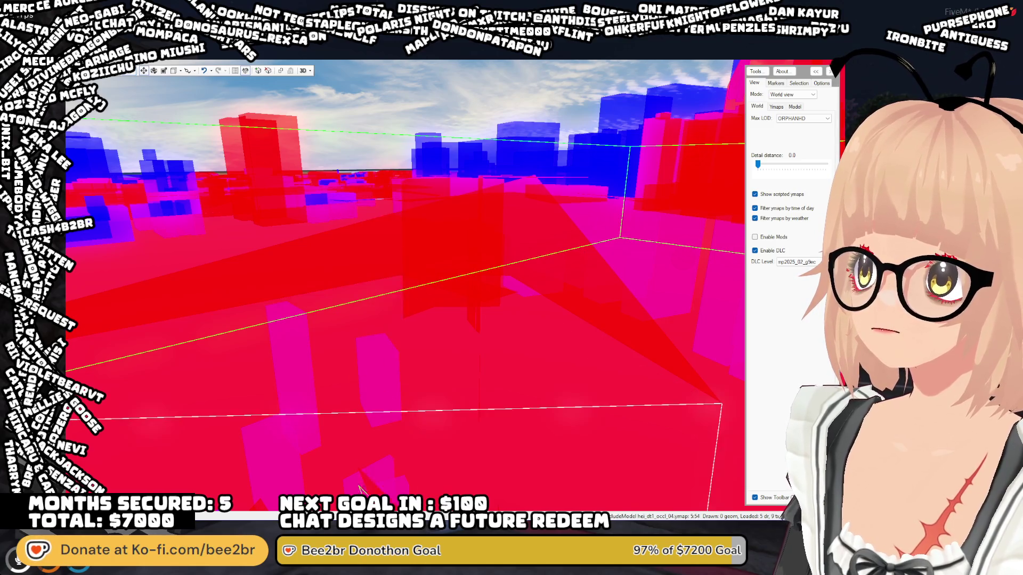
pyautogui.click(417, 243)
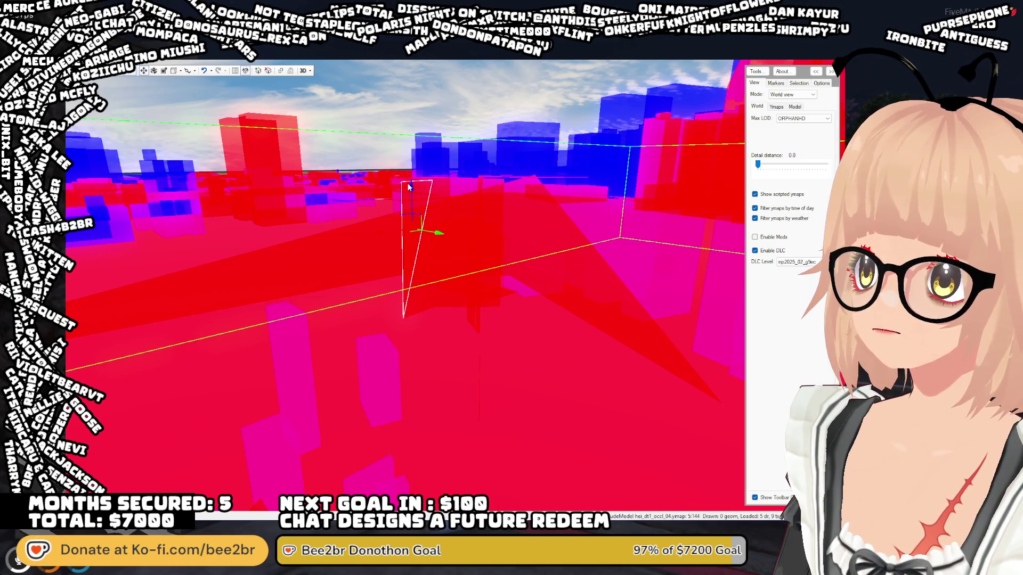
pyautogui.click(411, 189)
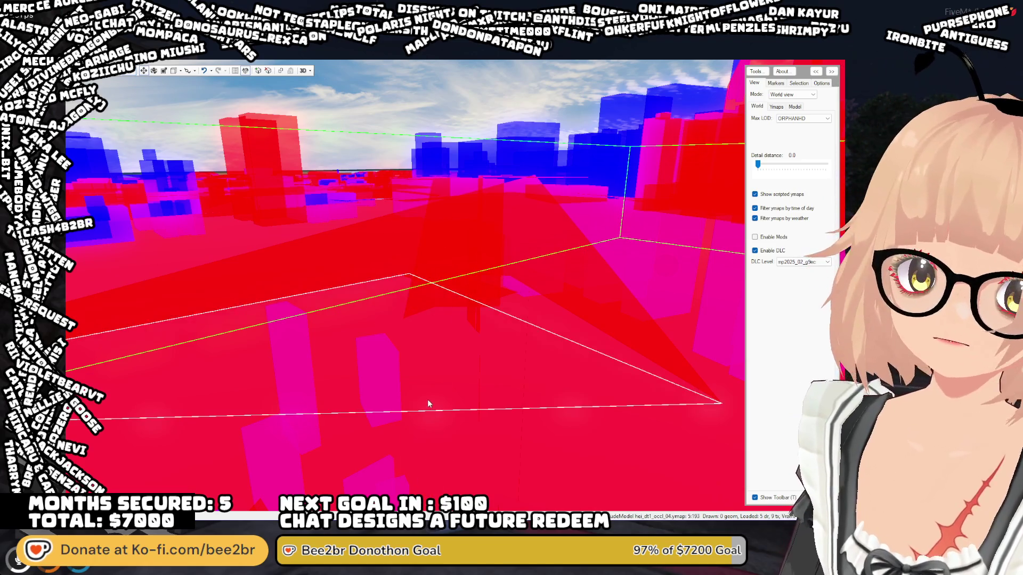
pyautogui.click(431, 227)
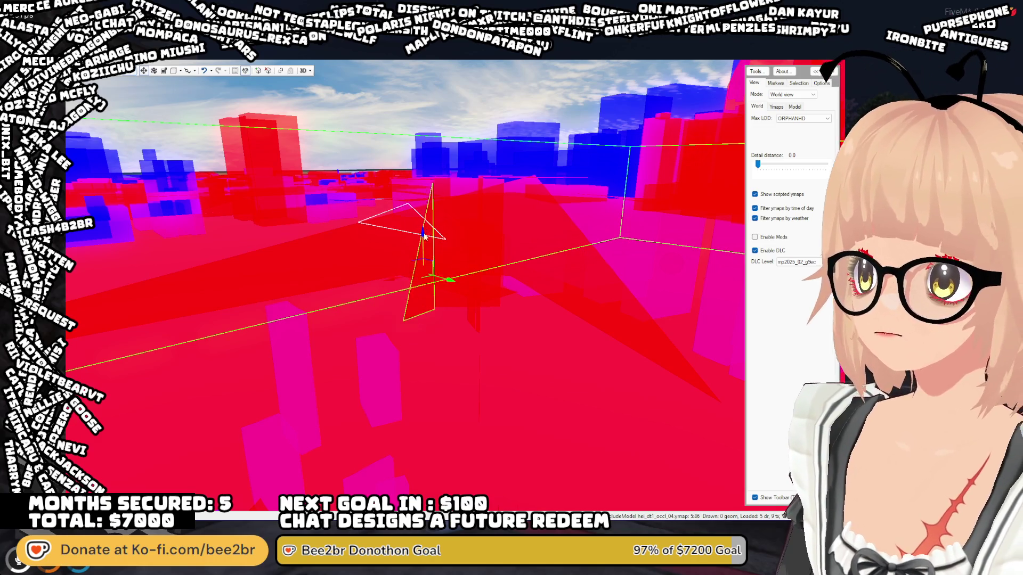
pyautogui.press('Delete')
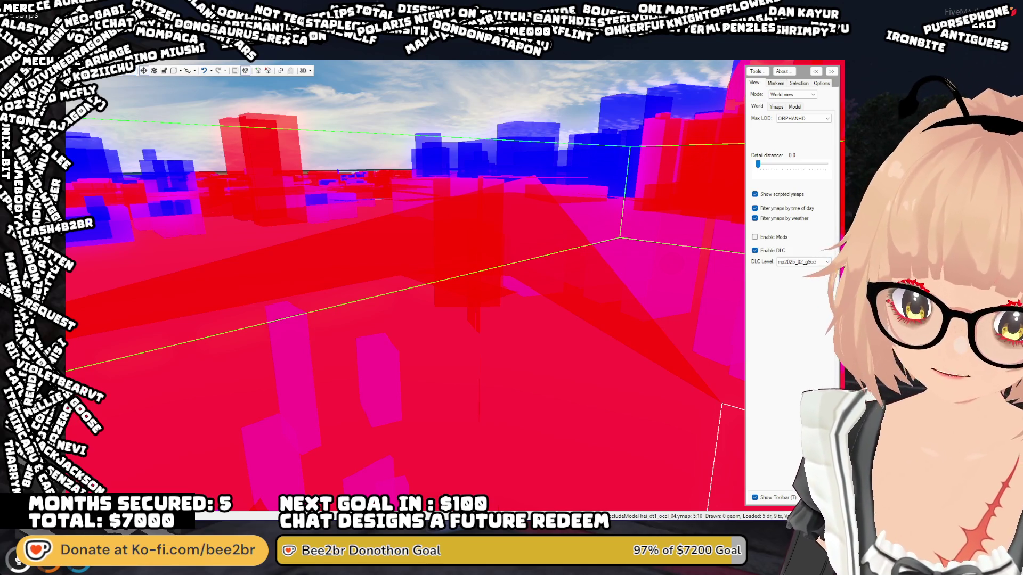
# - Move the box occluder upward with the move gizmo
pyautogui.moveTo(451, 287)
pyautogui.mouseDown()
pyautogui.moveTo(450, 333)
pyautogui.moveTo(485, 315)
pyautogui.moveTo(468, 313)
pyautogui.moveTo(525, 349)
pyautogui.moveTo(532, 342)
pyautogui.moveTo(519, 321)
pyautogui.moveTo(486, 287)
pyautogui.mouseUp()
pyautogui.click(485, 285)
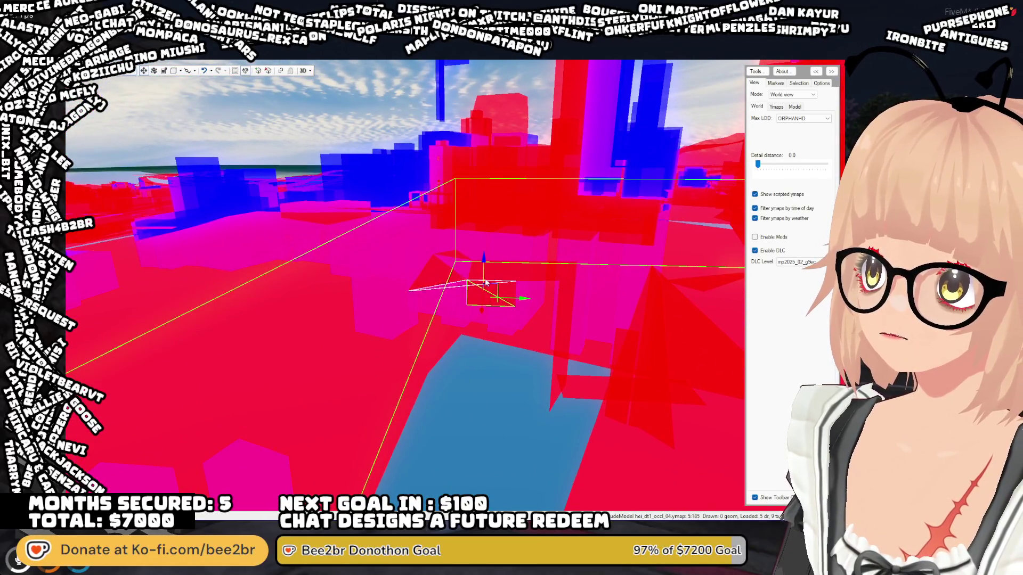
pyautogui.press('Escape')
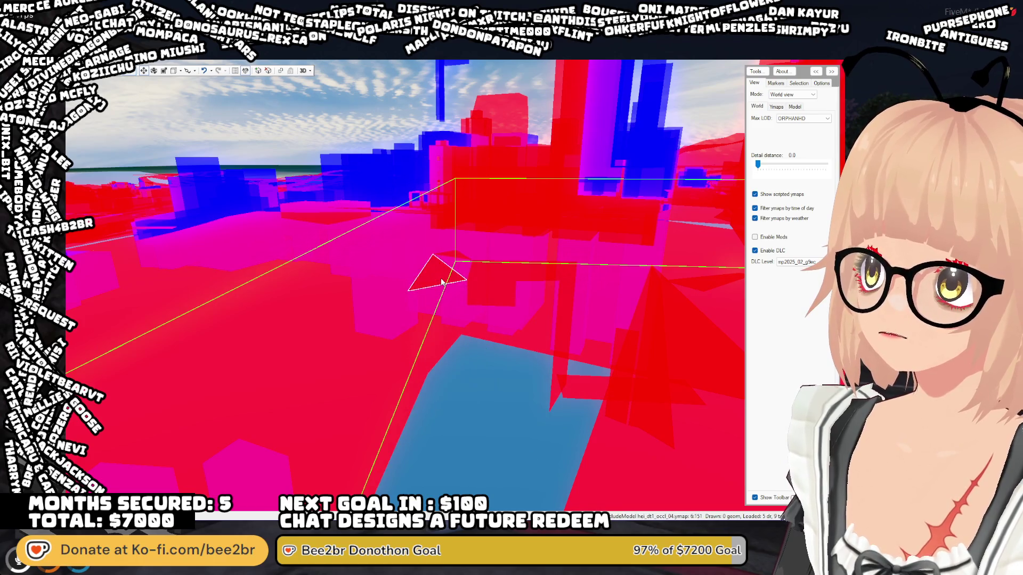
pyautogui.click(440, 235)
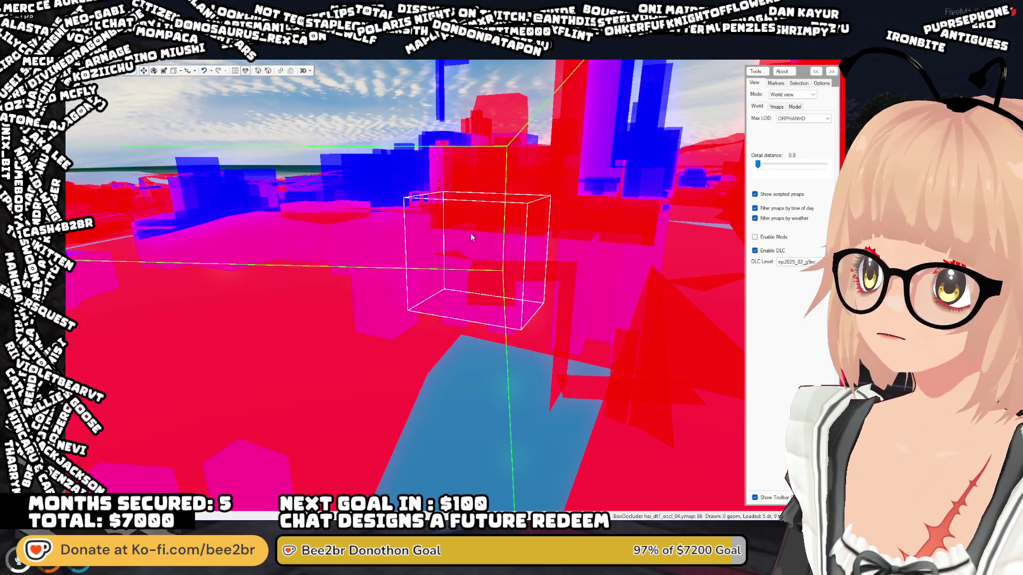
pyautogui.moveTo(437, 235); pyautogui.dragTo(454, 229)
pyautogui.press('Escape')
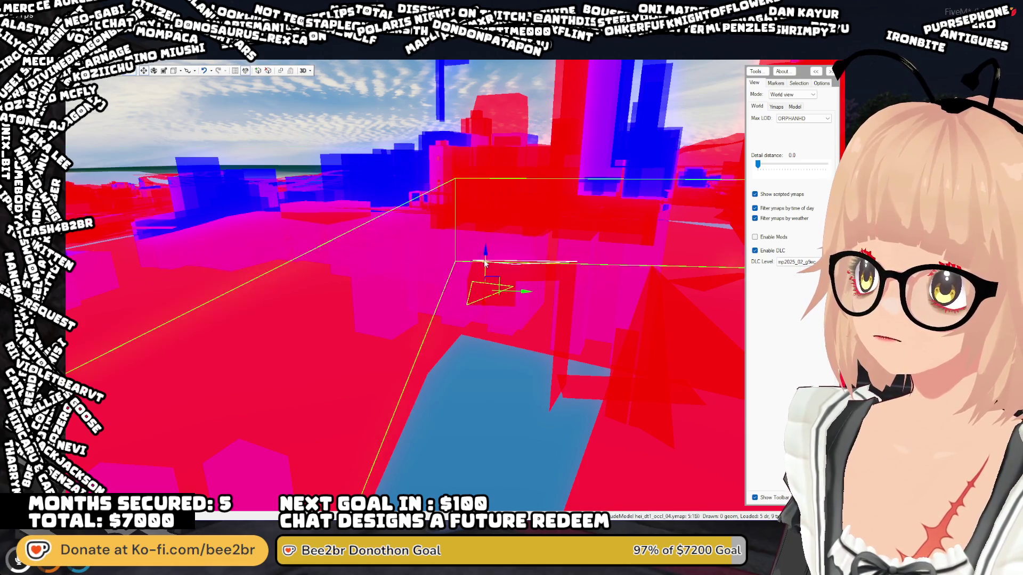
# - Shift a neighbouring occlusion object over the blue floor up and right
pyautogui.moveTo(468, 451); pyautogui.dragTo(491, 235)
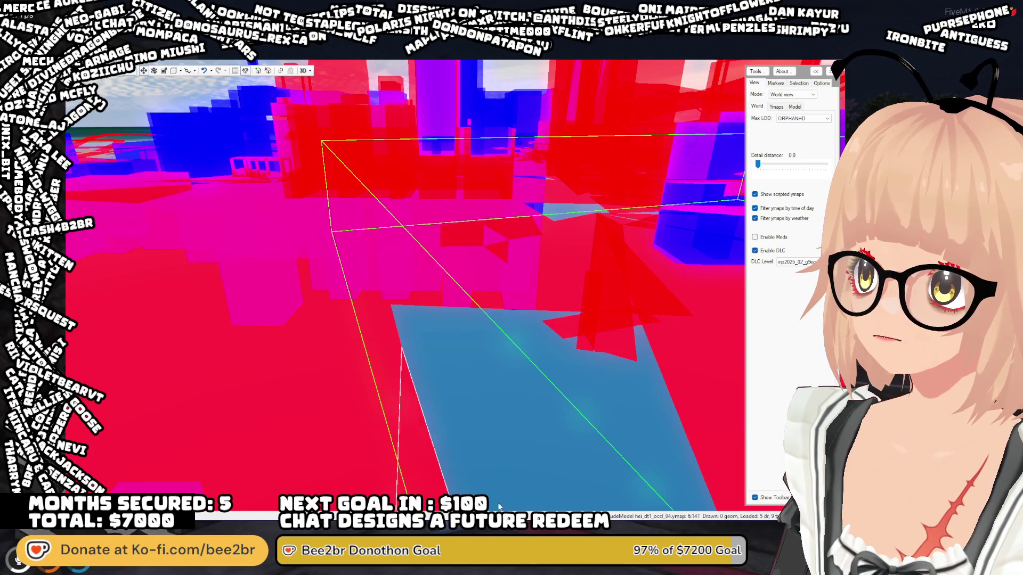
pyautogui.moveTo(505, 251)
pyautogui.mouseDown()
pyautogui.moveTo(539, 246)
pyautogui.moveTo(520, 228)
pyautogui.moveTo(598, 235)
pyautogui.moveTo(577, 275)
pyautogui.moveTo(576, 264)
pyautogui.moveTo(396, 279)
pyautogui.mouseUp()
pyautogui.click(378, 282)
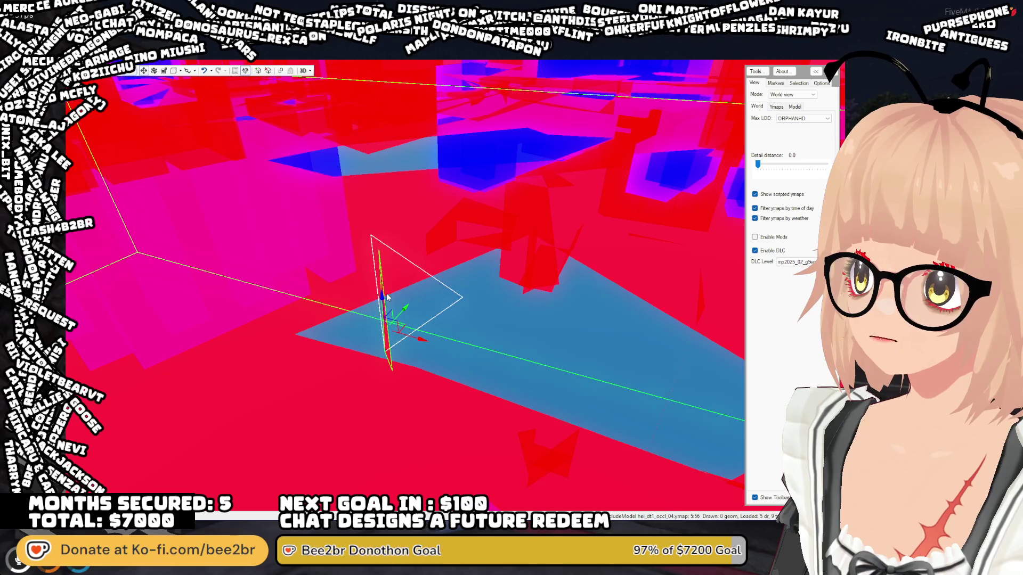
pyautogui.click(436, 231)
pyautogui.moveTo(441, 240); pyautogui.dragTo(447, 210)
pyautogui.click(426, 437)
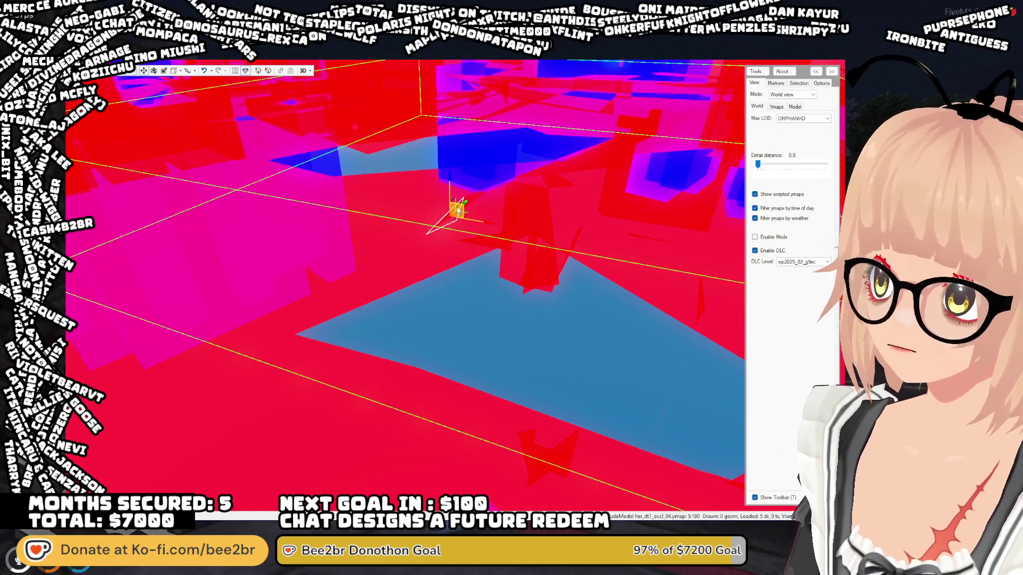
pyautogui.click(457, 213)
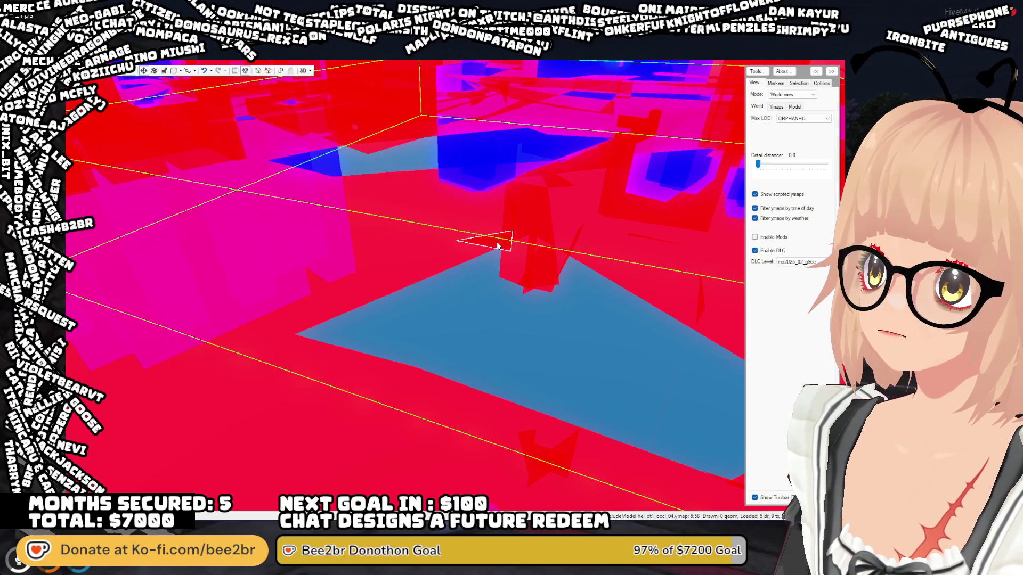
pyautogui.click(496, 218)
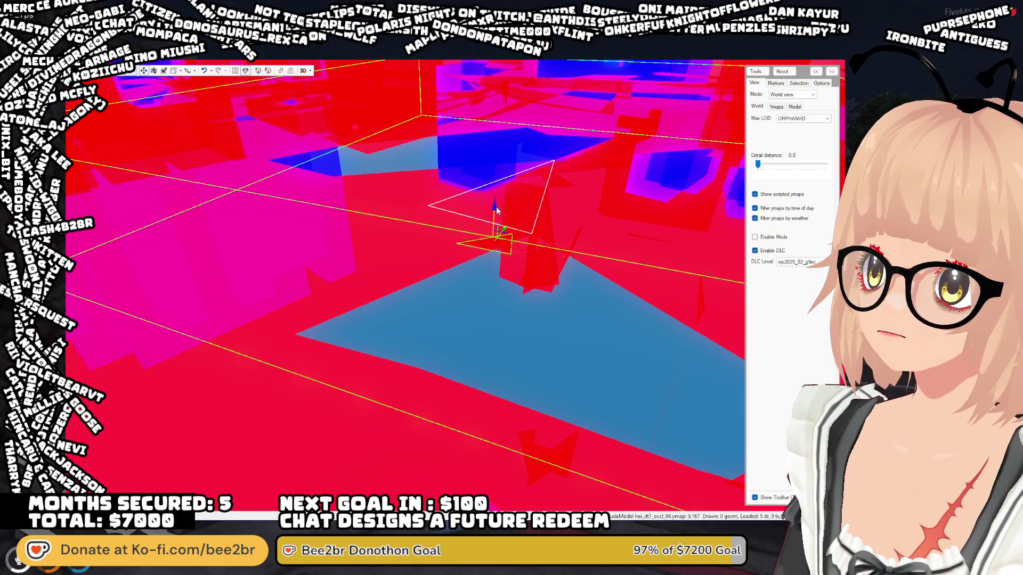
pyautogui.click(537, 269)
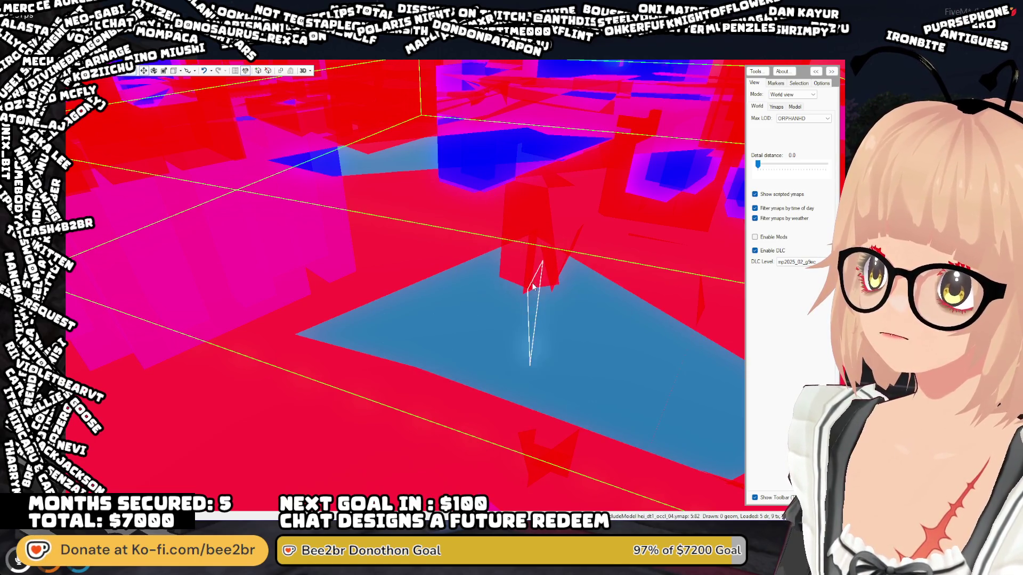
# - Inspect the thin triangles and select one near the ground
pyautogui.moveTo(531, 256)
pyautogui.mouseDown()
pyautogui.moveTo(490, 240)
pyautogui.moveTo(463, 266)
pyautogui.moveTo(495, 251)
pyautogui.mouseUp()
pyautogui.click(500, 250)
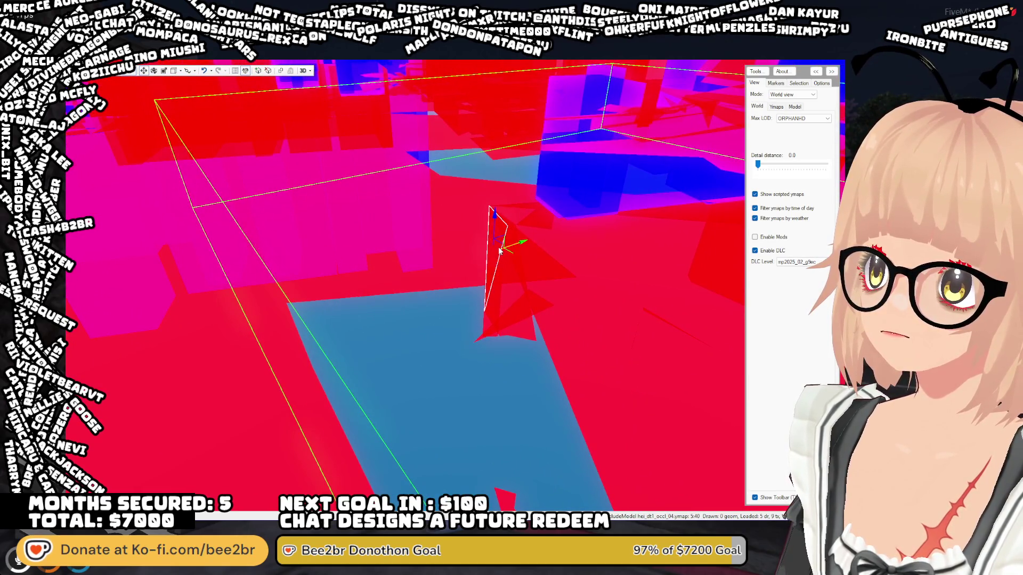
pyautogui.click(495, 251)
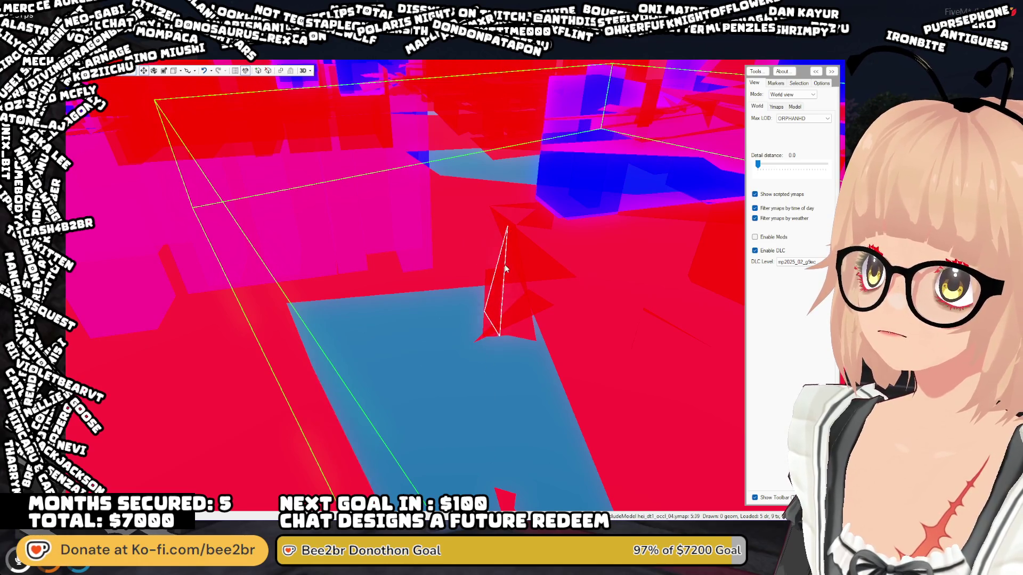
pyautogui.click(516, 396)
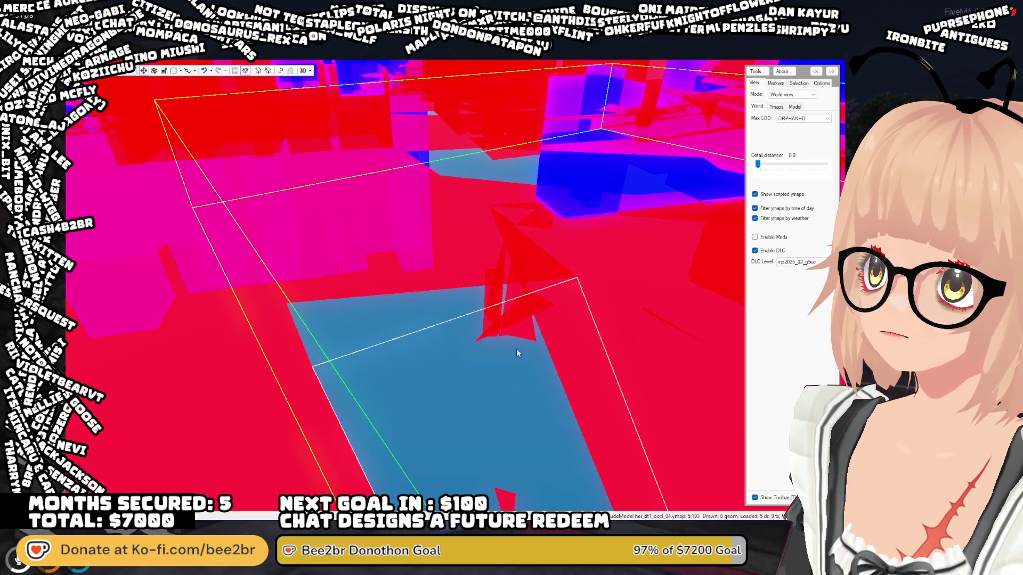
pyautogui.moveTo(523, 255)
pyautogui.mouseDown()
pyautogui.moveTo(237, 267)
pyautogui.moveTo(302, 270)
pyautogui.mouseUp()
pyautogui.moveTo(456, 269)
pyautogui.mouseDown()
pyautogui.moveTo(449, 252)
pyautogui.moveTo(407, 257)
pyautogui.mouseUp()
pyautogui.click(406, 256)
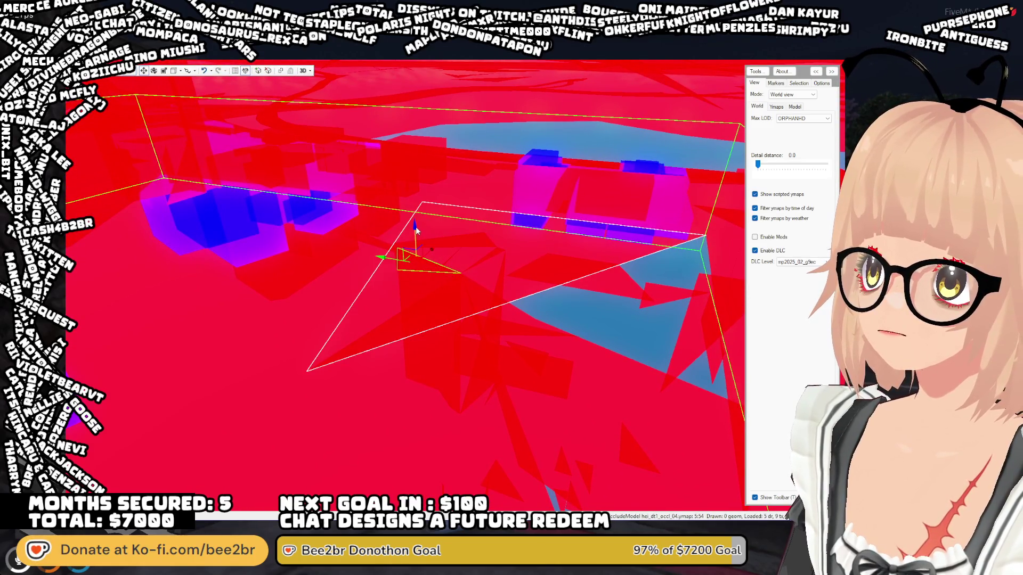
# - Click through nearby triangles to the large red polygon and delete it
pyautogui.moveTo(384, 373)
pyautogui.mouseDown()
pyautogui.moveTo(370, 370)
pyautogui.moveTo(411, 382)
pyautogui.moveTo(430, 373)
pyautogui.moveTo(432, 346)
pyautogui.mouseUp()
pyautogui.click(428, 291)
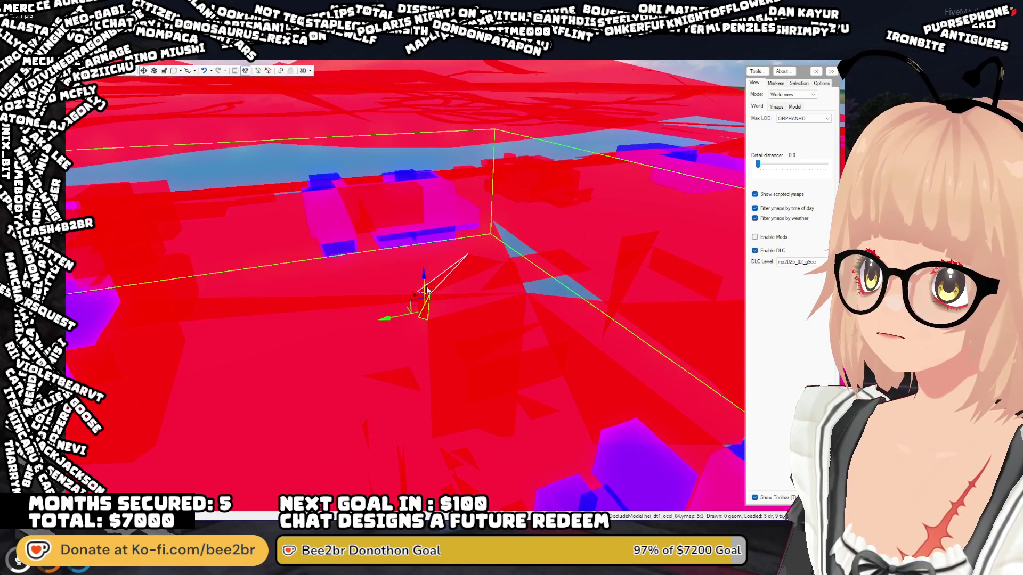
pyautogui.click(423, 302)
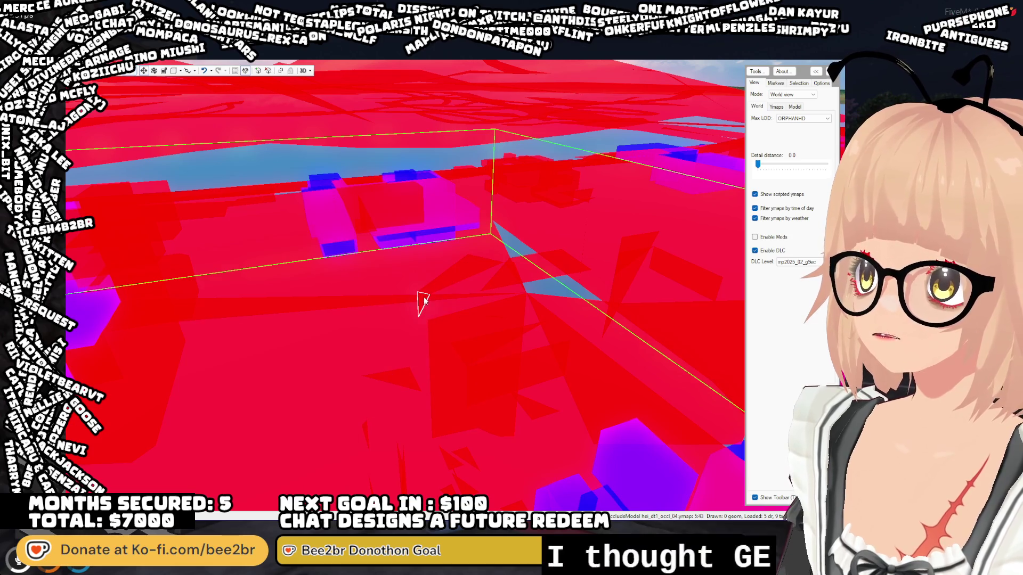
pyautogui.click(452, 382)
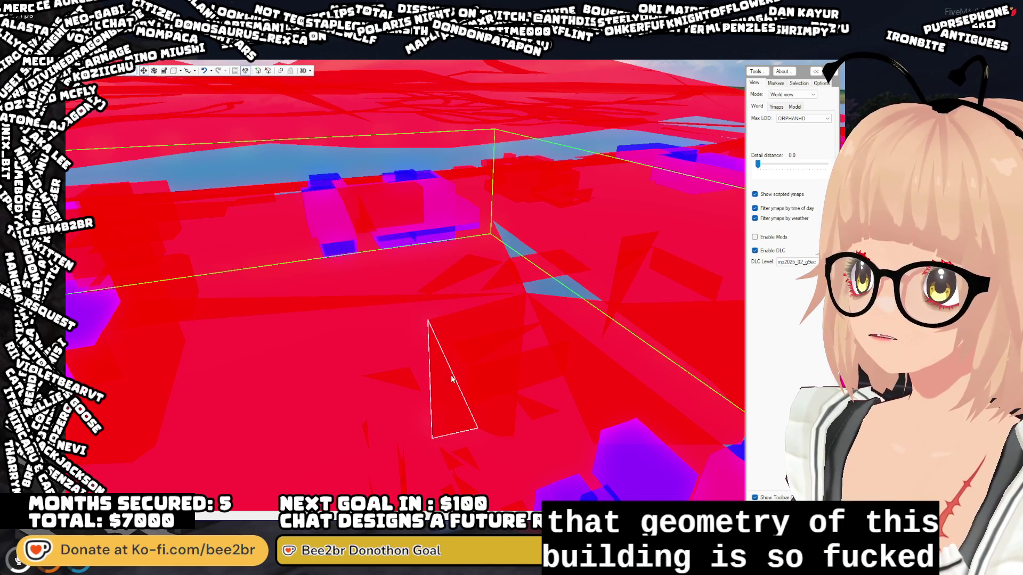
pyautogui.click(481, 360)
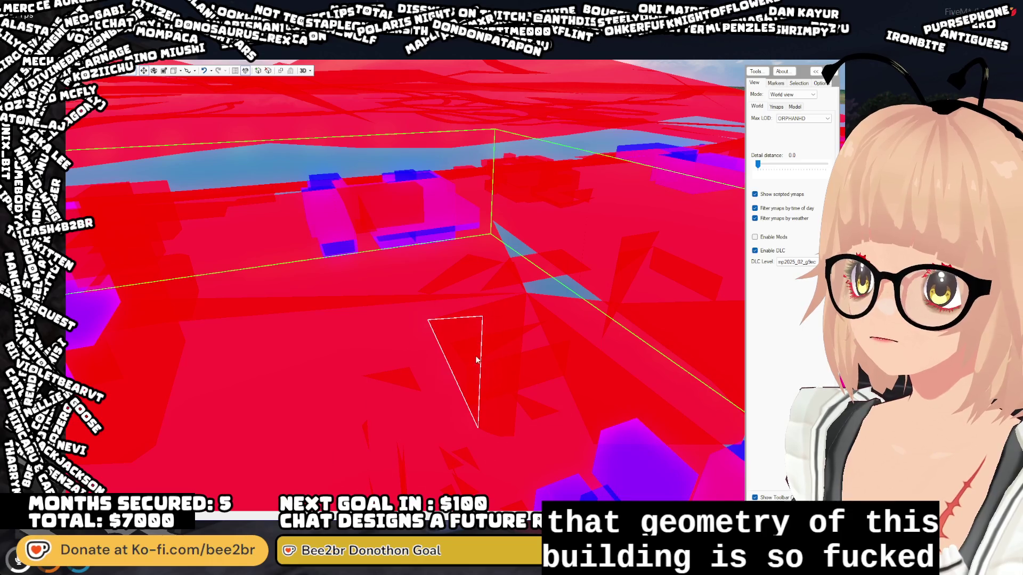
pyautogui.click(542, 426)
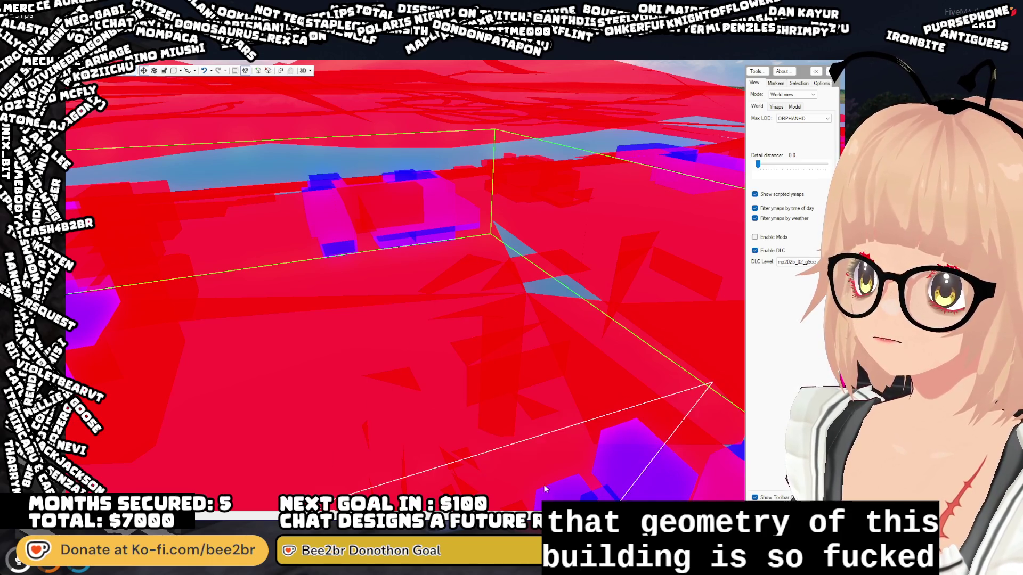
pyautogui.click(491, 349)
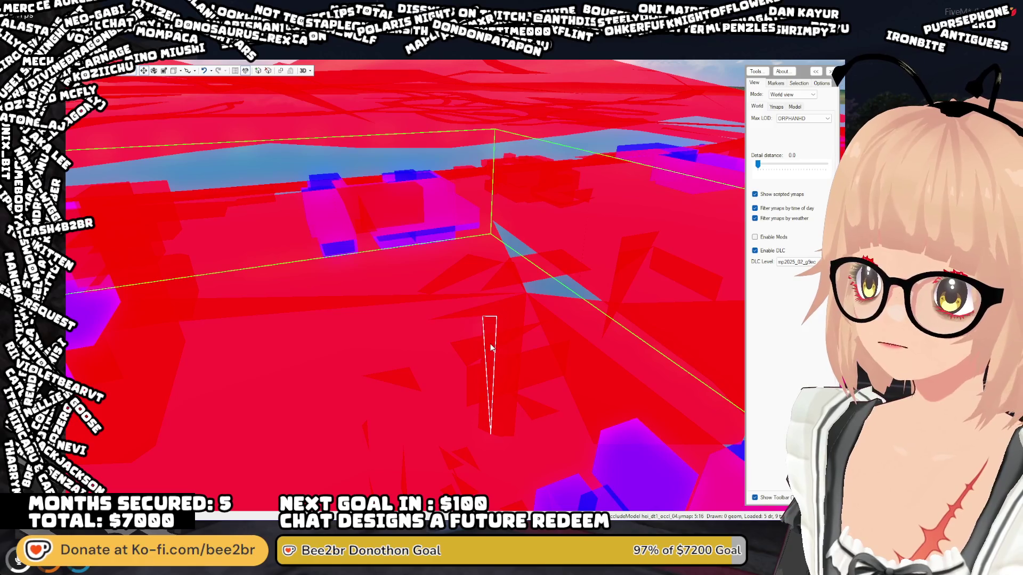
pyautogui.click(494, 327)
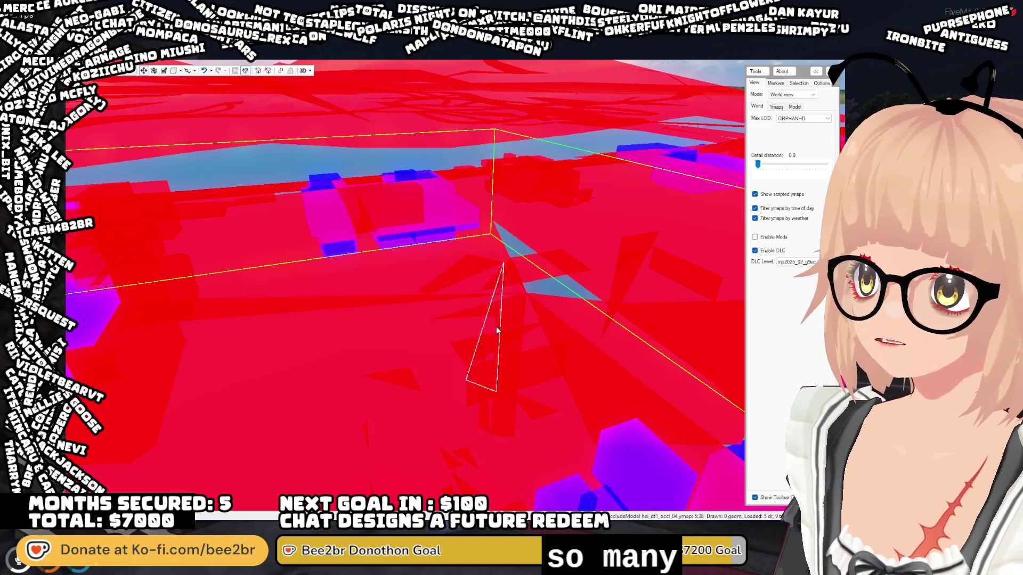
pyautogui.click(480, 312)
pyautogui.click(480, 311)
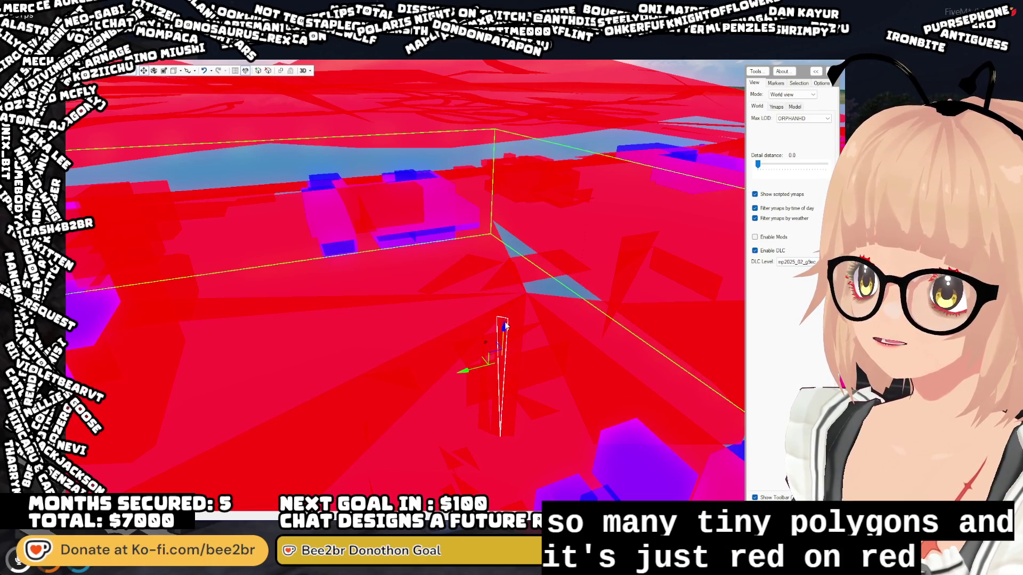
pyautogui.press('Delete')
# - Lower a thin vertical occlusion piece along the gizmo's vertical axis
pyautogui.click(495, 372)
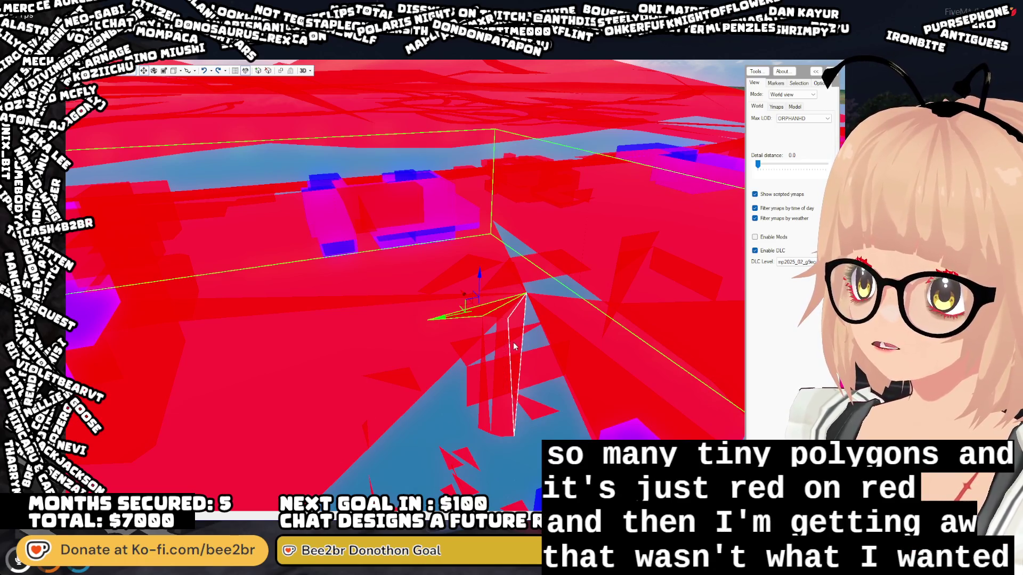
pyautogui.scroll(5, 509, 414)
pyautogui.scroll(-10, 334, 363)
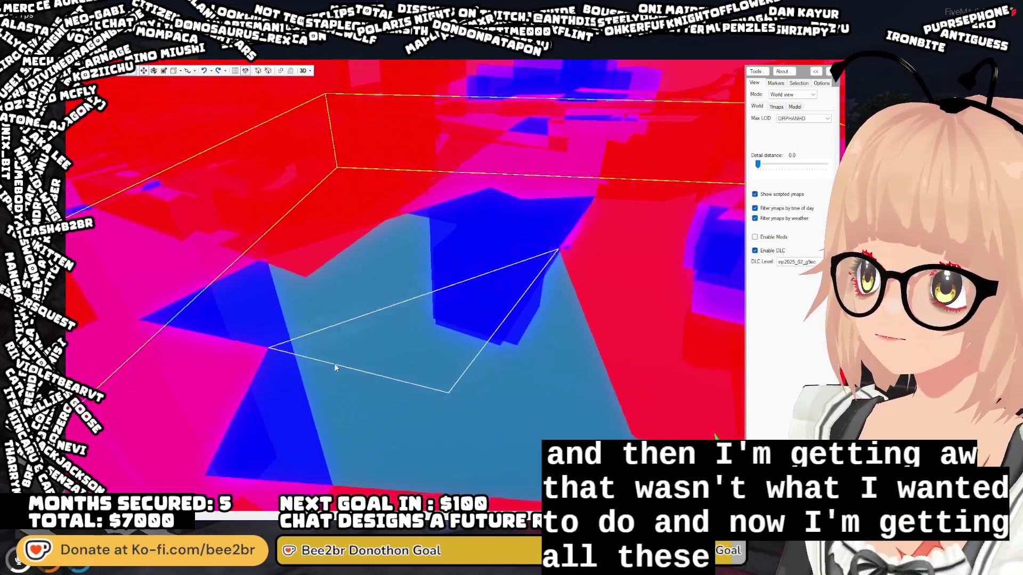
pyautogui.moveTo(334, 368)
pyautogui.mouseDown()
pyautogui.moveTo(328, 375)
pyautogui.moveTo(392, 388)
pyautogui.moveTo(530, 355)
pyautogui.moveTo(458, 354)
pyautogui.mouseUp()
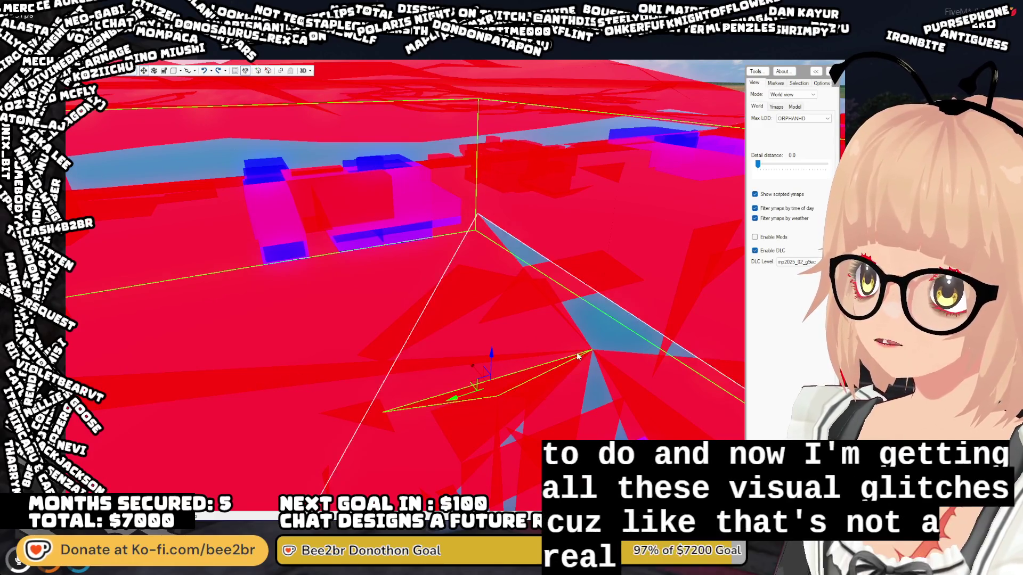
pyautogui.moveTo(491, 353); pyautogui.dragTo(506, 493)
# - Push the tall triangle downward as well
pyautogui.click(529, 397)
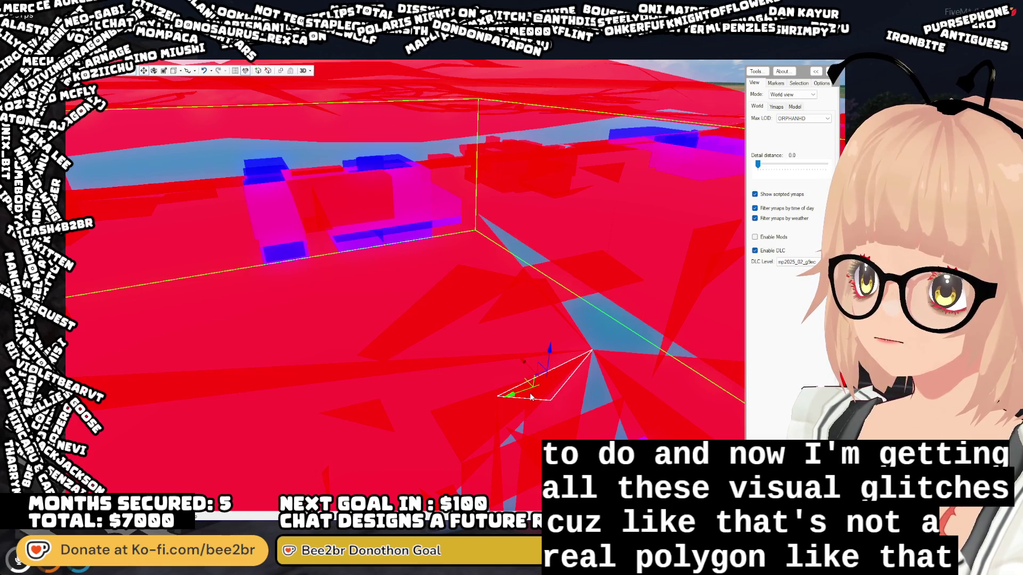
pyautogui.moveTo(465, 389)
pyautogui.mouseDown()
pyautogui.moveTo(440, 387)
pyautogui.moveTo(410, 416)
pyautogui.moveTo(459, 427)
pyautogui.moveTo(640, 382)
pyautogui.moveTo(537, 386)
pyautogui.mouseUp()
pyautogui.click(546, 369)
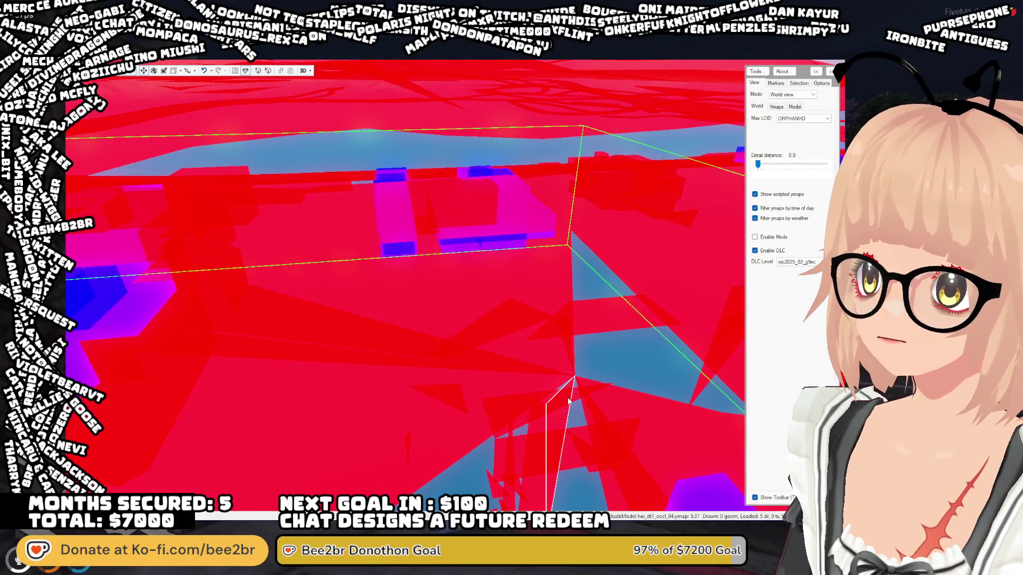
pyautogui.moveTo(564, 420); pyautogui.dragTo(551, 501)
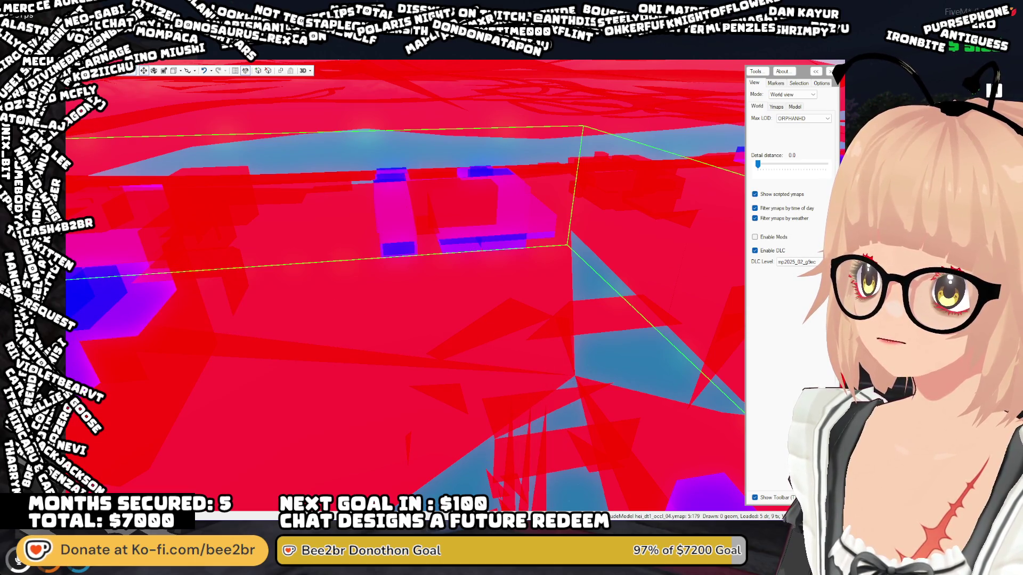
# - Delete the tall occluder triangle, lower another, and delete the thin tall triangle
pyautogui.moveTo(509, 403)
pyautogui.mouseDown()
pyautogui.moveTo(557, 304)
pyautogui.moveTo(509, 299)
pyautogui.moveTo(511, 312)
pyautogui.moveTo(466, 327)
pyautogui.mouseUp()
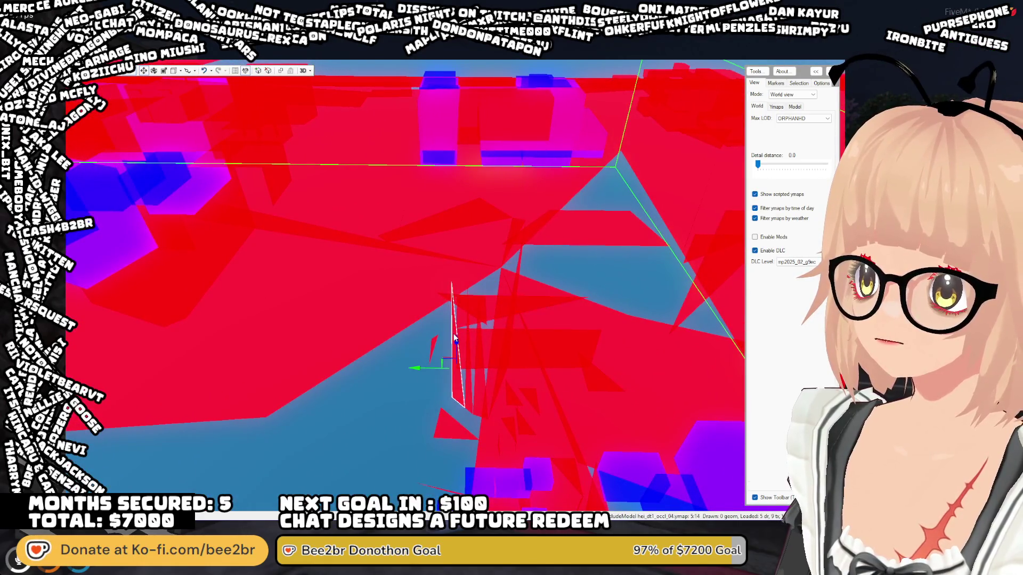
pyautogui.press('Delete')
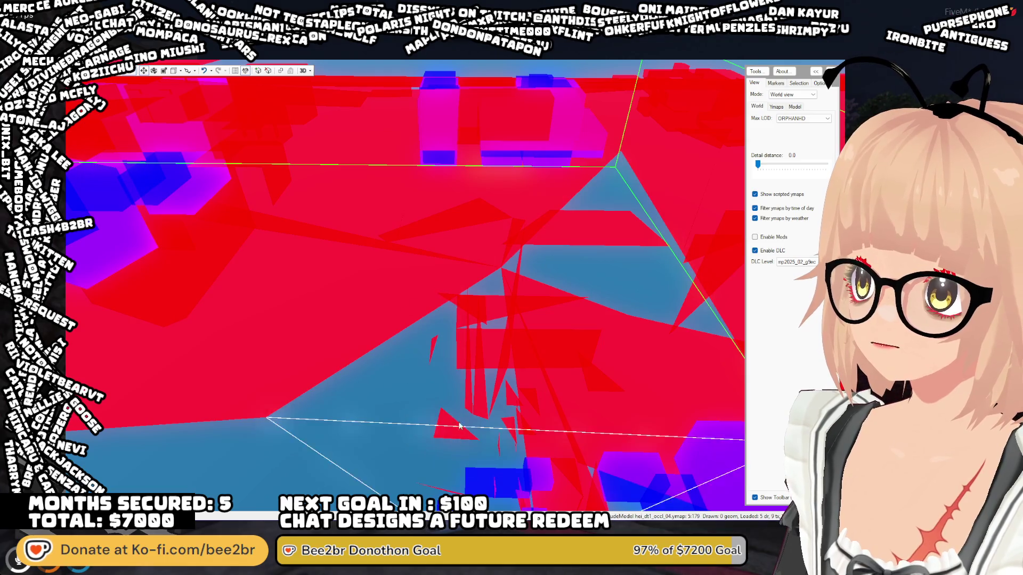
pyautogui.moveTo(470, 350); pyautogui.dragTo(473, 467)
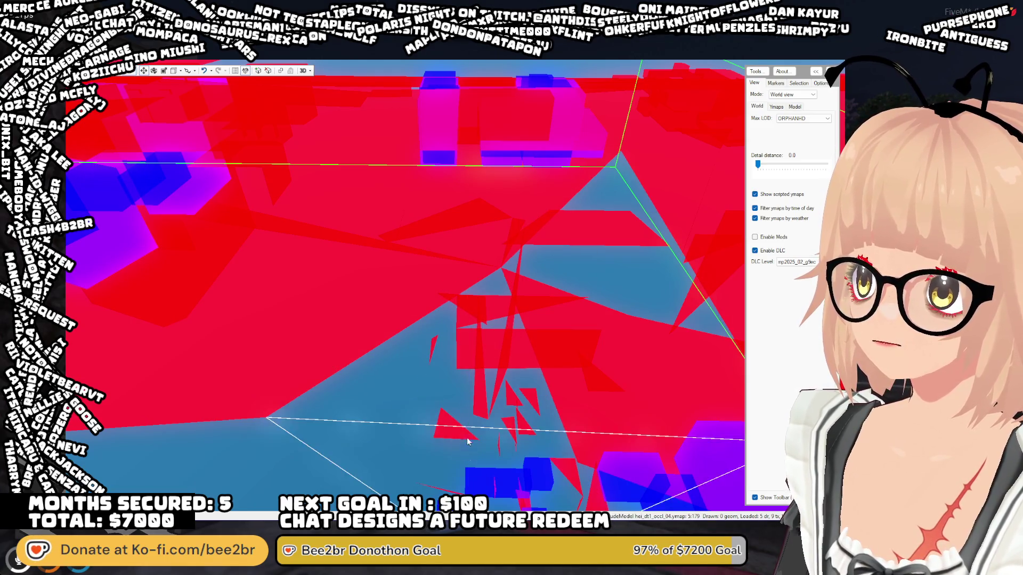
pyautogui.moveTo(477, 343); pyautogui.dragTo(481, 370)
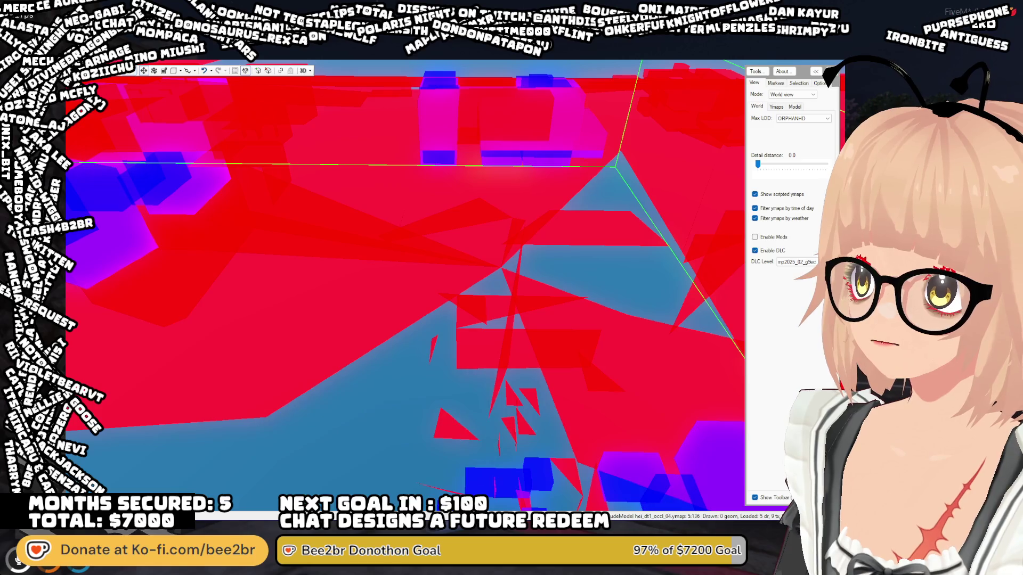
pyautogui.click(503, 368)
pyautogui.press('Delete')
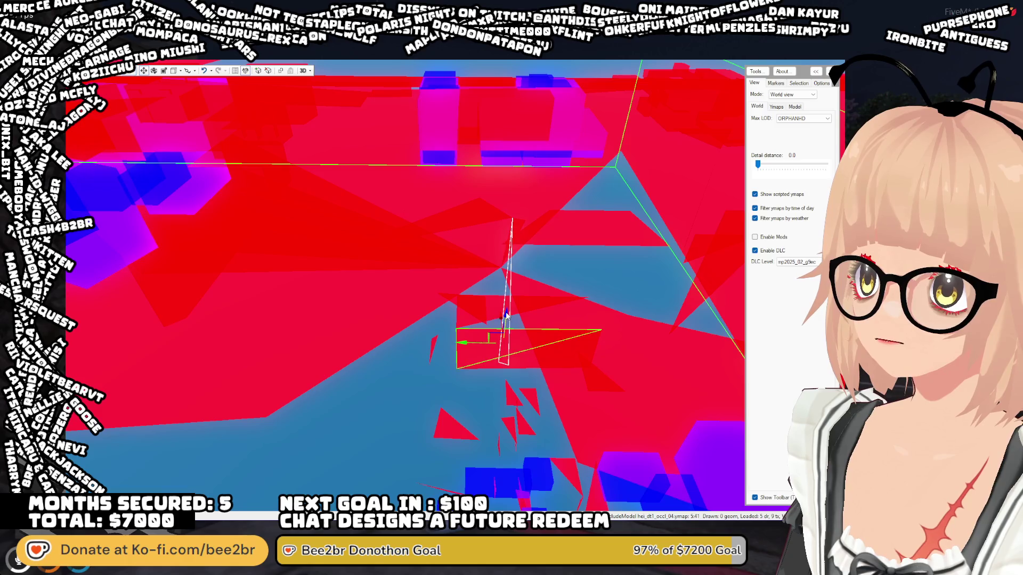
# - Delete three more raised occluder triangles, including one higher up
pyautogui.click(549, 347)
pyautogui.press('Delete')
pyautogui.click(490, 312)
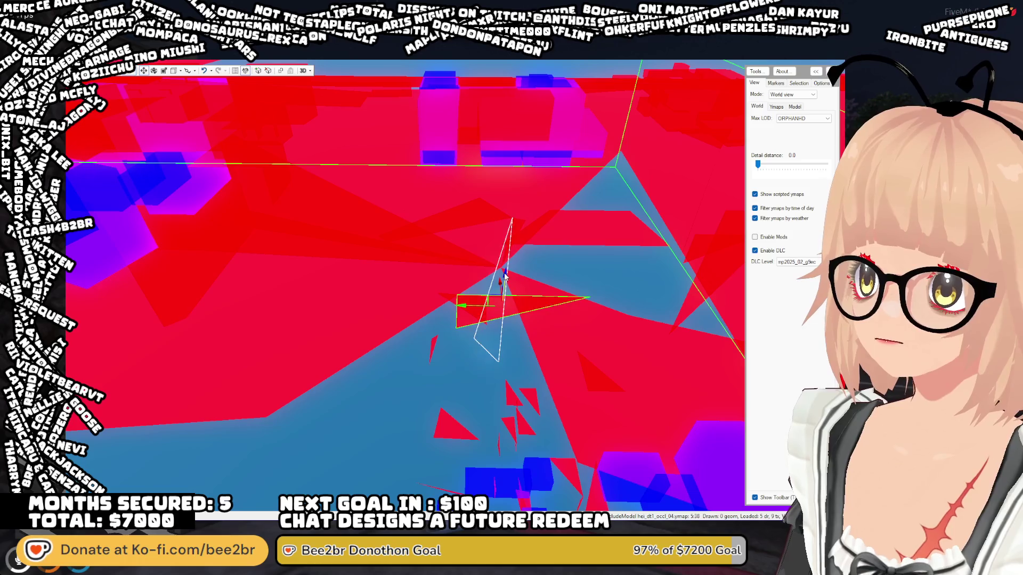
pyautogui.press('Delete')
pyautogui.moveTo(475, 311)
pyautogui.mouseDown()
pyautogui.moveTo(361, 290)
pyautogui.moveTo(339, 301)
pyautogui.moveTo(457, 345)
pyautogui.mouseUp()
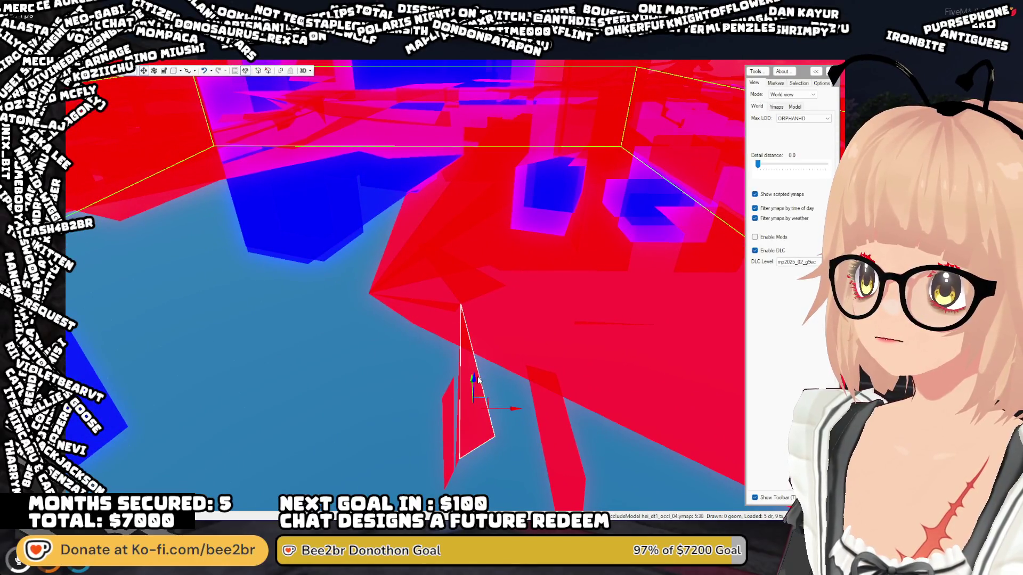
pyautogui.press('Delete')
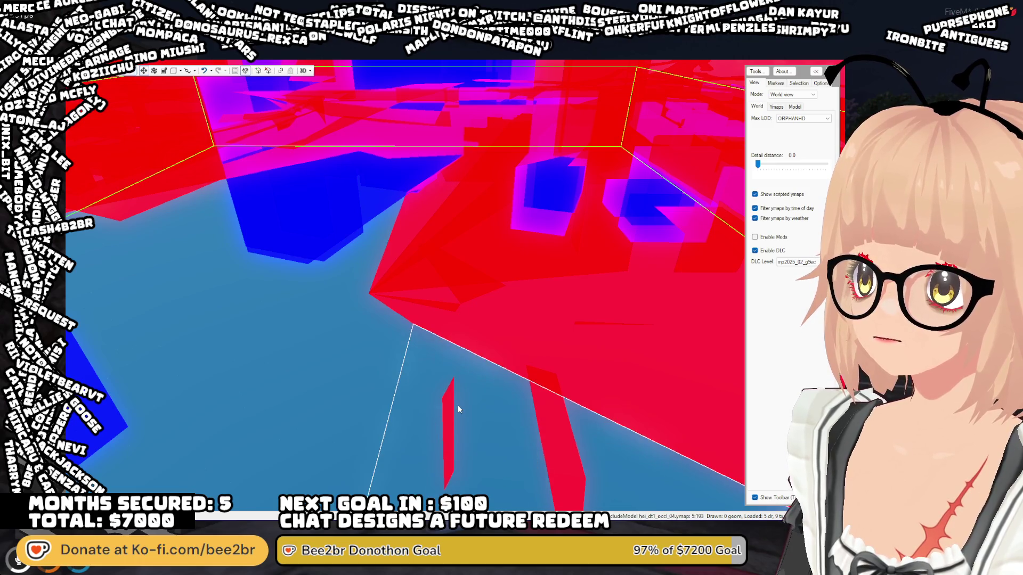
# - Select the two thin red slivers, then bring back the detailed building models
pyautogui.click(448, 395)
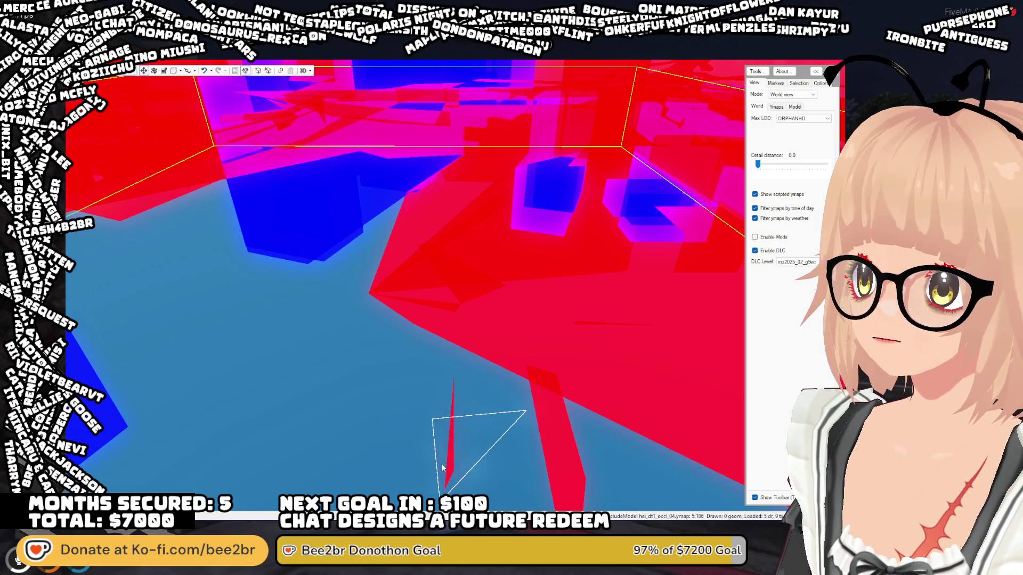
pyautogui.click(452, 404)
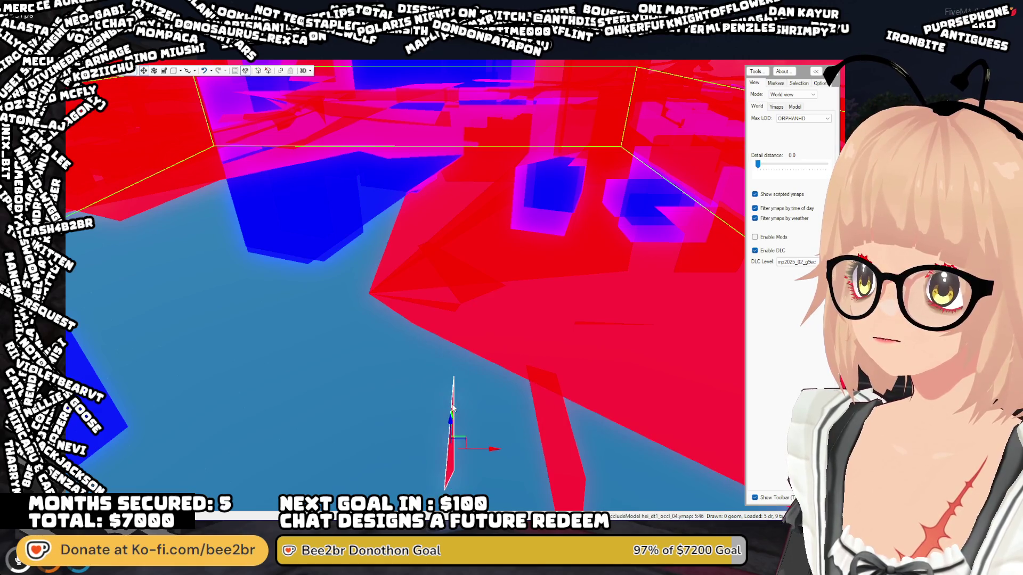
pyautogui.moveTo(452, 404)
pyautogui.mouseDown()
pyautogui.moveTo(494, 446)
pyautogui.moveTo(561, 445)
pyautogui.moveTo(504, 394)
pyautogui.moveTo(472, 404)
pyautogui.moveTo(445, 370)
pyautogui.moveTo(270, 371)
pyautogui.moveTo(534, 270)
pyautogui.mouseUp()
pyautogui.click(763, 167)
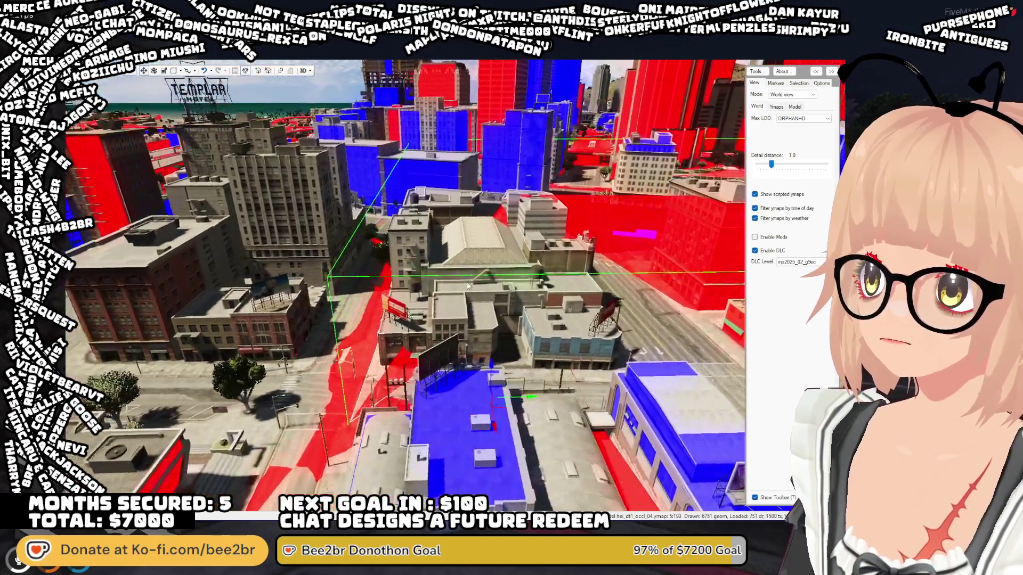
pyautogui.moveTo(468, 286); pyautogui.dragTo(371, 278)
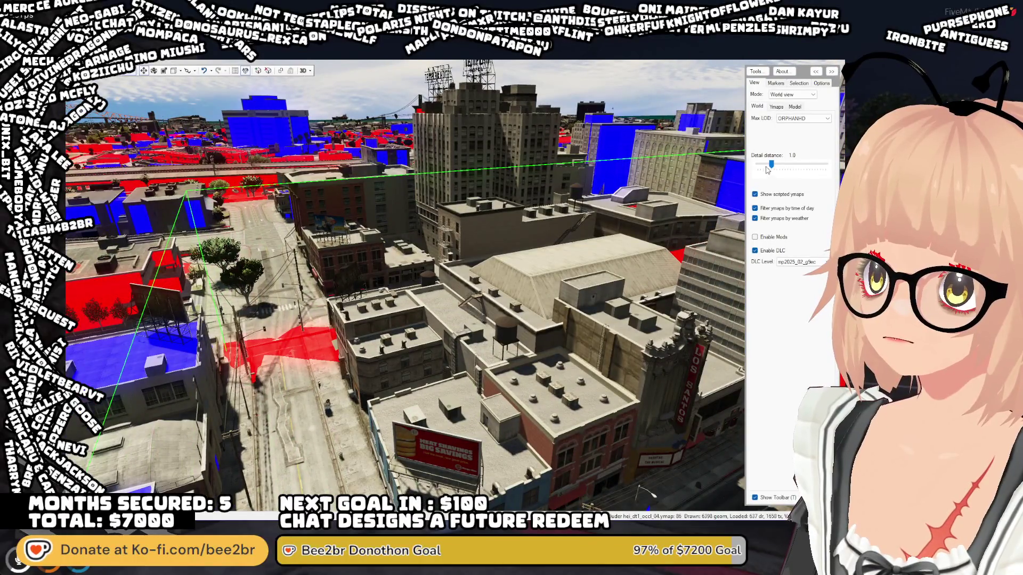
pyautogui.moveTo(771, 167); pyautogui.dragTo(757, 168)
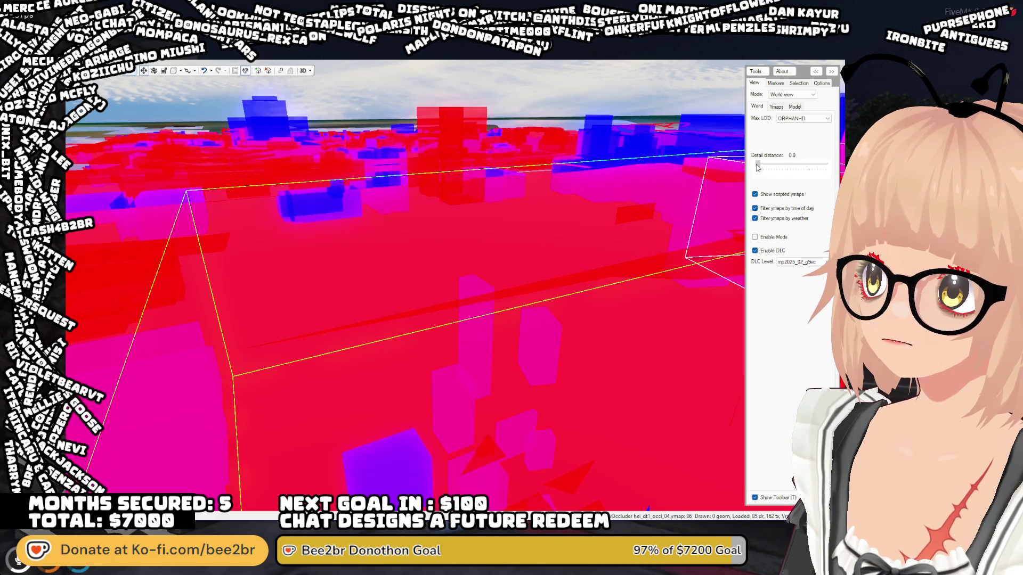
pyautogui.moveTo(522, 229)
pyautogui.mouseDown()
pyautogui.moveTo(513, 261)
pyautogui.moveTo(591, 235)
pyautogui.moveTo(543, 246)
pyautogui.mouseUp()
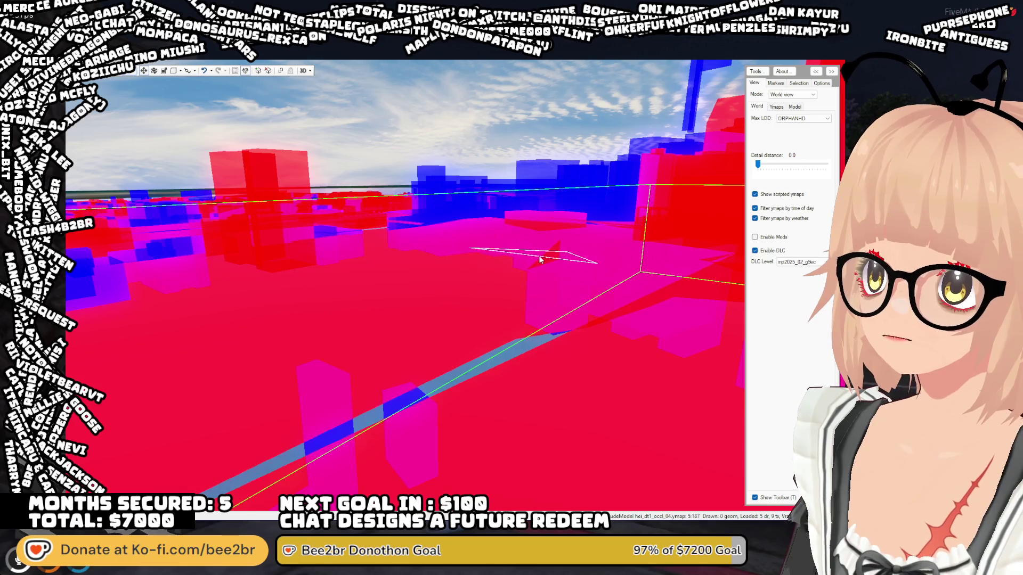
# - Delete the small triangle occluder below the box, undoing and redoing once
pyautogui.click(553, 217)
pyautogui.moveTo(551, 404)
pyautogui.mouseDown()
pyautogui.moveTo(457, 281)
pyautogui.moveTo(489, 354)
pyautogui.mouseUp()
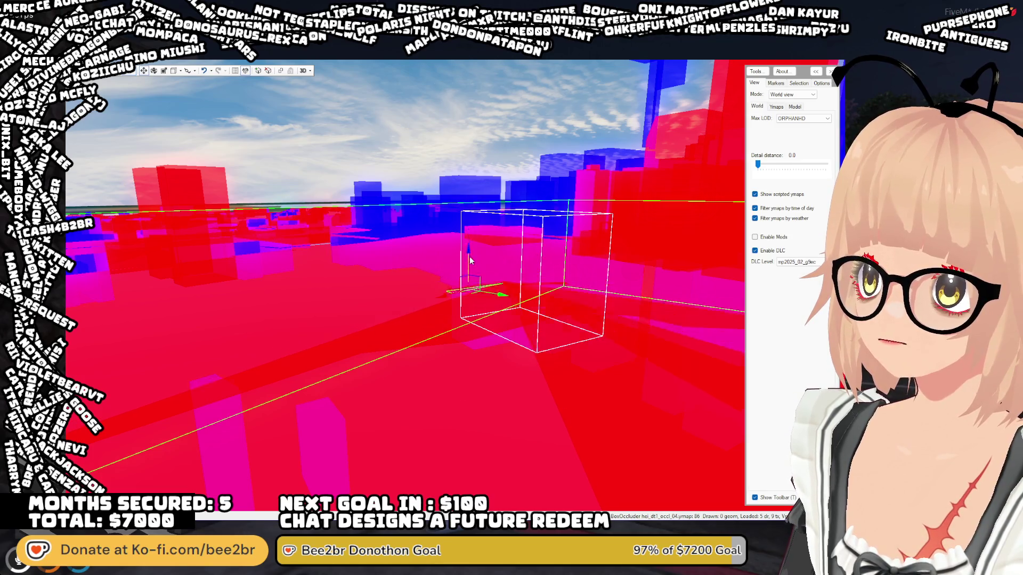
pyautogui.press('Delete')
pyautogui.hotkey('ctrl', 'z')
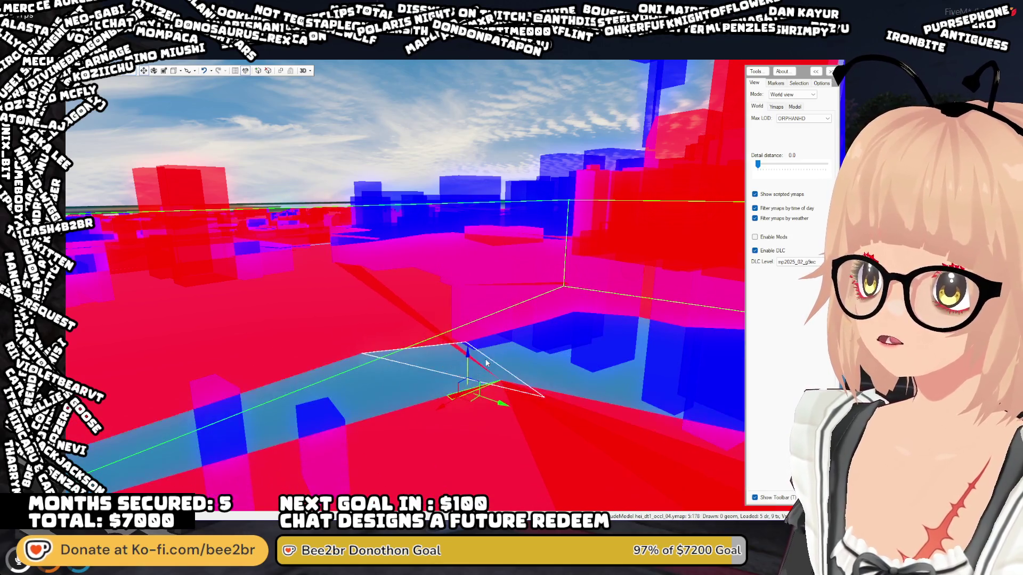
pyautogui.press('Delete')
# - Compare the box occluder area with textured buildings shown and hidden
pyautogui.moveTo(429, 364)
pyautogui.mouseDown()
pyautogui.moveTo(426, 407)
pyautogui.moveTo(350, 400)
pyautogui.moveTo(309, 382)
pyautogui.moveTo(286, 421)
pyautogui.moveTo(242, 396)
pyautogui.moveTo(255, 403)
pyautogui.moveTo(267, 386)
pyautogui.mouseUp()
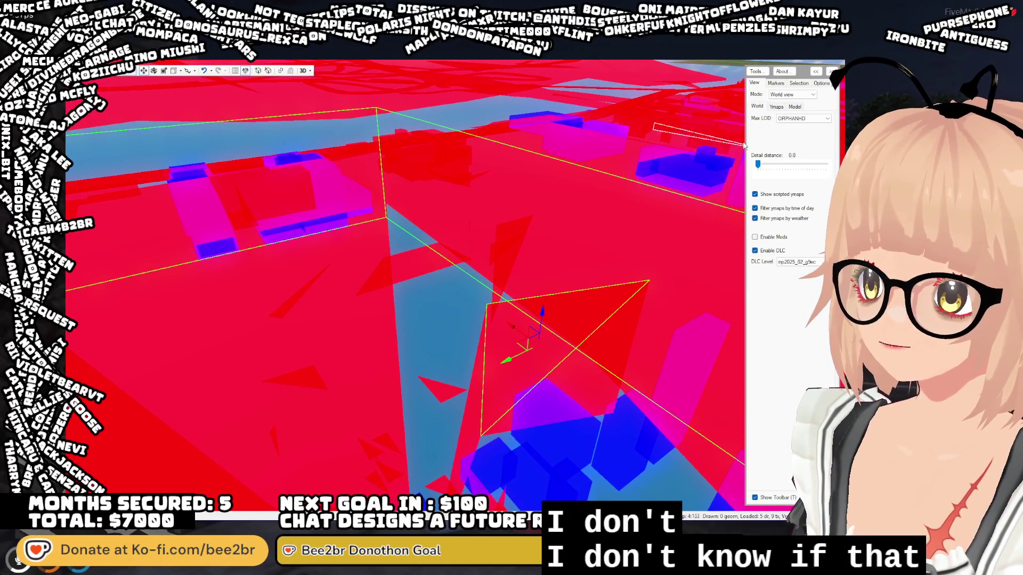
pyautogui.moveTo(759, 166); pyautogui.dragTo(759, 166)
pyautogui.moveTo(488, 345)
pyautogui.mouseDown()
pyautogui.moveTo(293, 313)
pyautogui.moveTo(397, 287)
pyautogui.mouseUp()
pyautogui.click(294, 314)
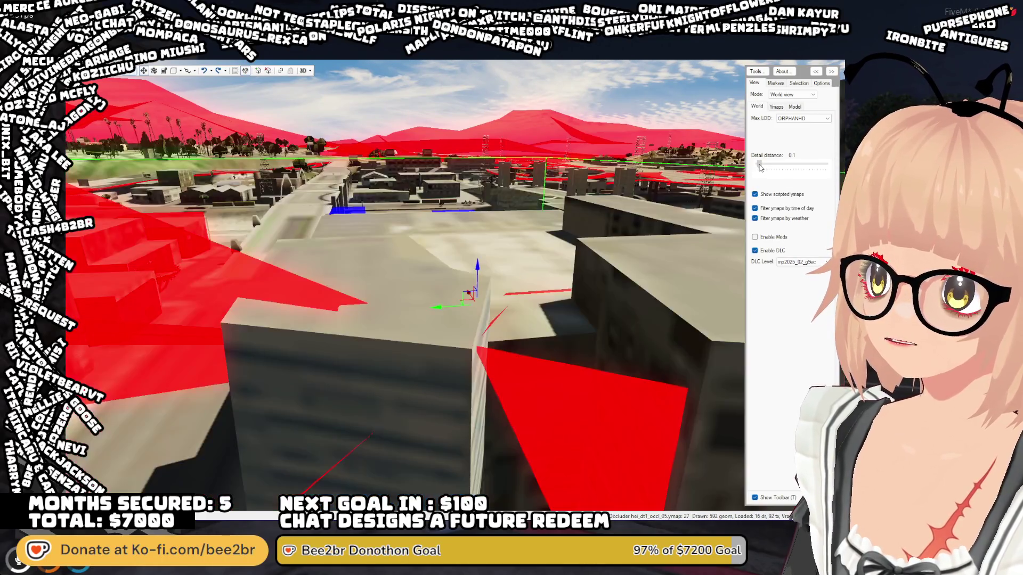
pyautogui.click(759, 166)
pyautogui.moveTo(619, 212); pyautogui.dragTo(490, 220)
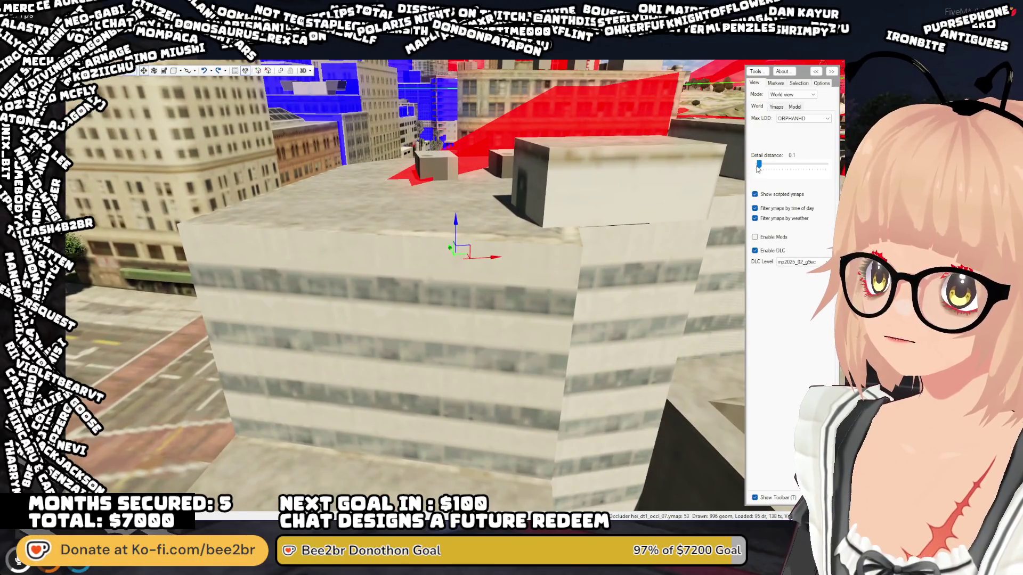
pyautogui.moveTo(759, 166); pyautogui.dragTo(756, 166)
pyautogui.moveTo(443, 298)
pyautogui.mouseDown()
pyautogui.moveTo(526, 315)
pyautogui.moveTo(548, 303)
pyautogui.moveTo(495, 276)
pyautogui.mouseUp()
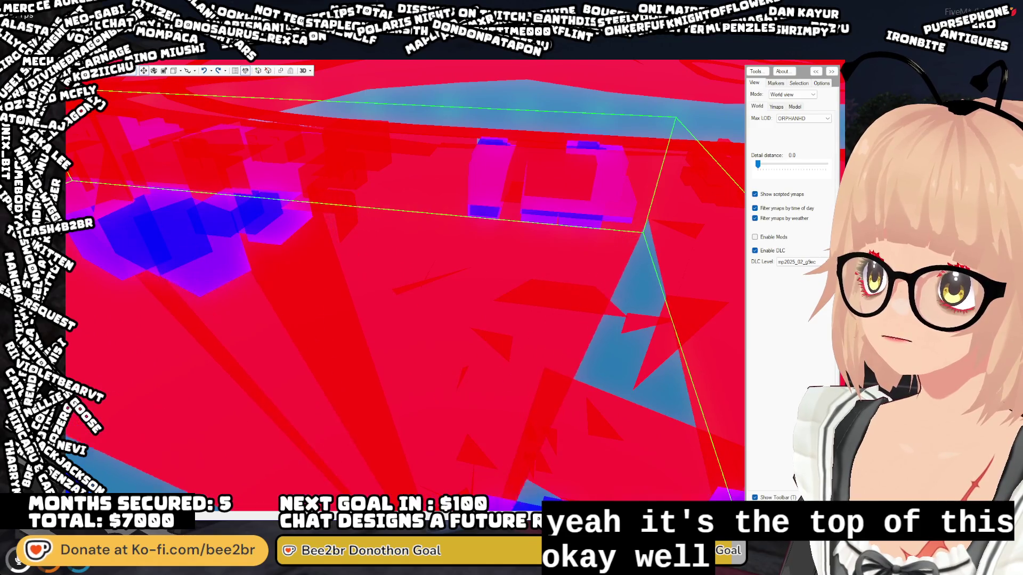
# - Delete the small occluder triangle beside the large one near the box
pyautogui.moveTo(394, 410)
pyautogui.mouseDown()
pyautogui.moveTo(428, 379)
pyautogui.moveTo(411, 385)
pyautogui.moveTo(422, 393)
pyautogui.mouseUp()
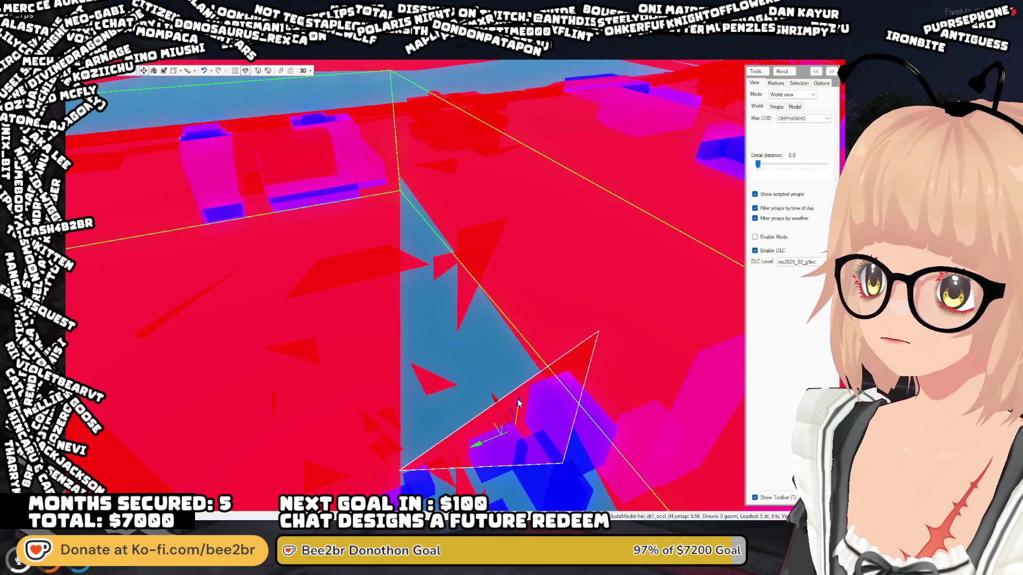
pyautogui.moveTo(429, 370)
pyautogui.mouseDown()
pyautogui.moveTo(384, 360)
pyautogui.moveTo(477, 342)
pyautogui.mouseUp()
pyautogui.click(486, 338)
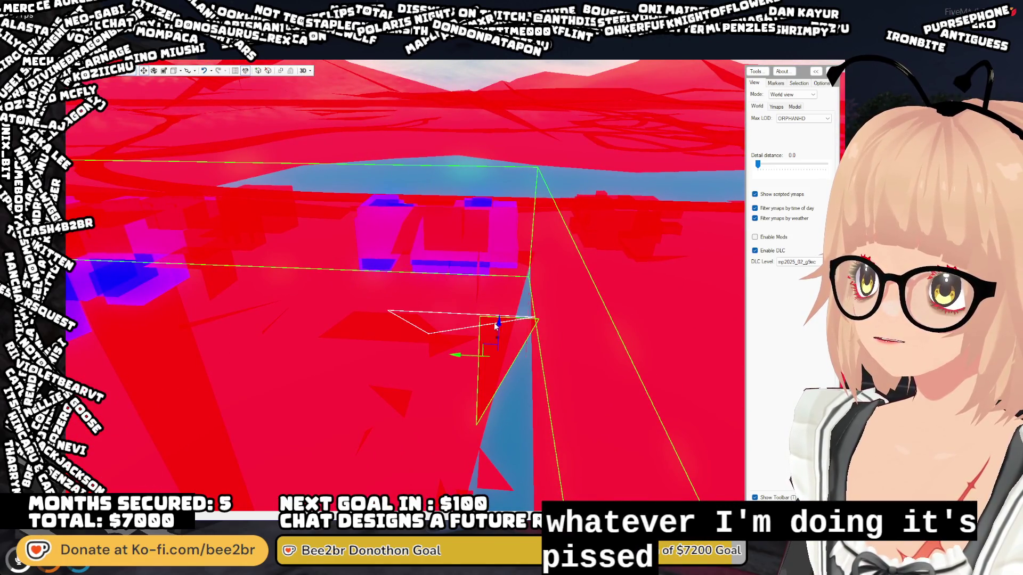
pyautogui.click(466, 351)
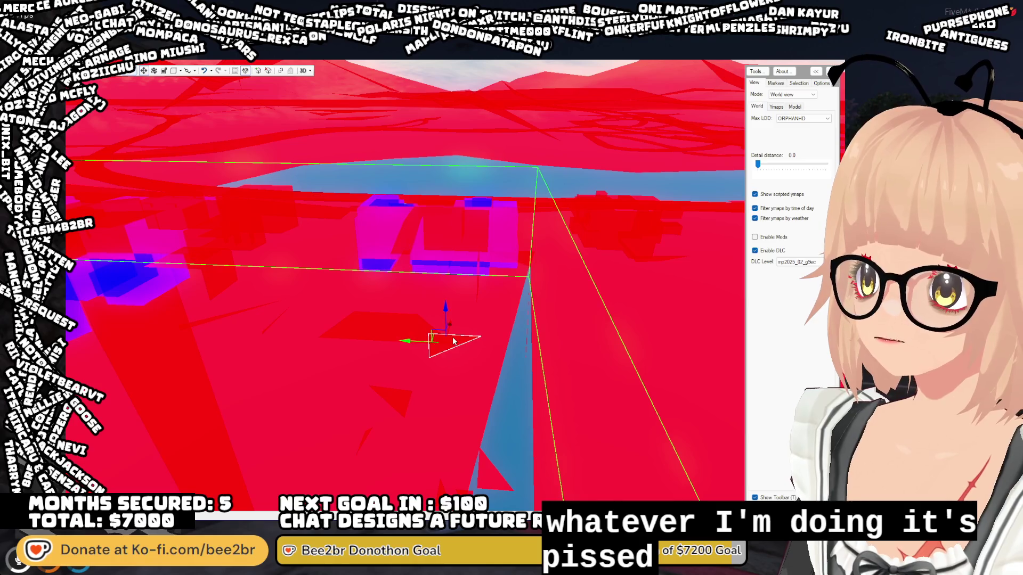
pyautogui.press('Delete')
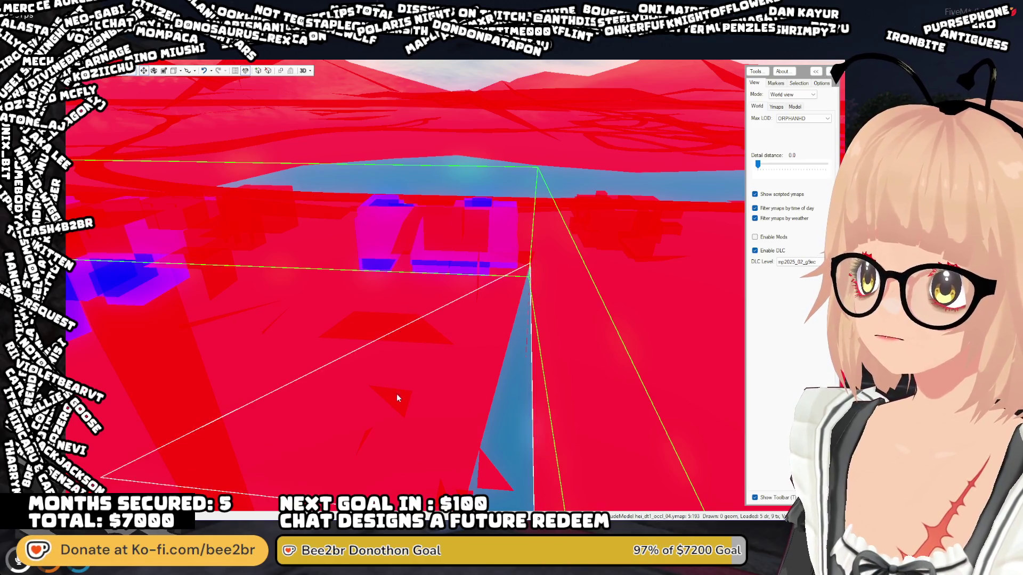
# - Fly toward the box and delete two thin slivers next to it
pyautogui.press('w')
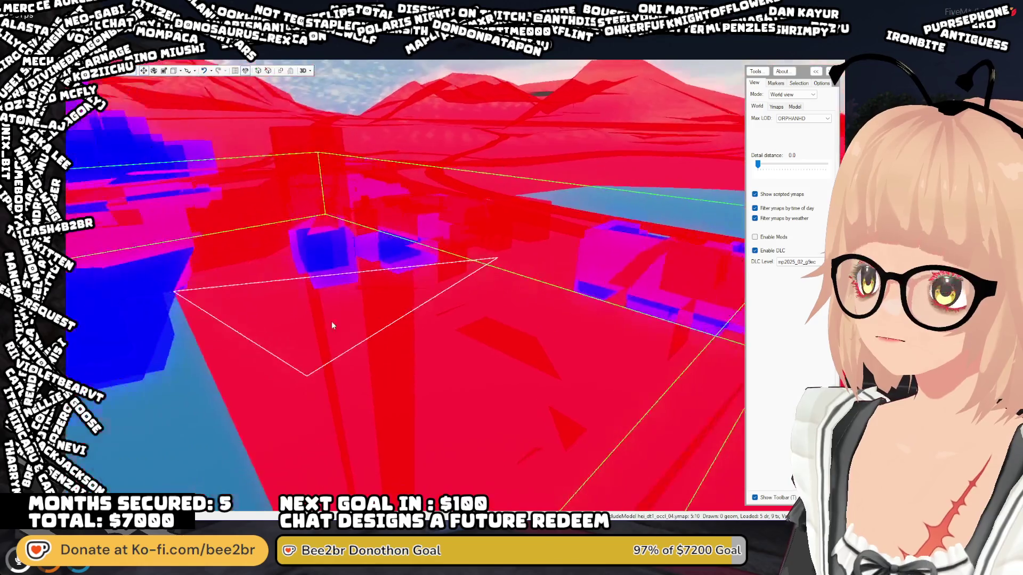
pyautogui.press('w')
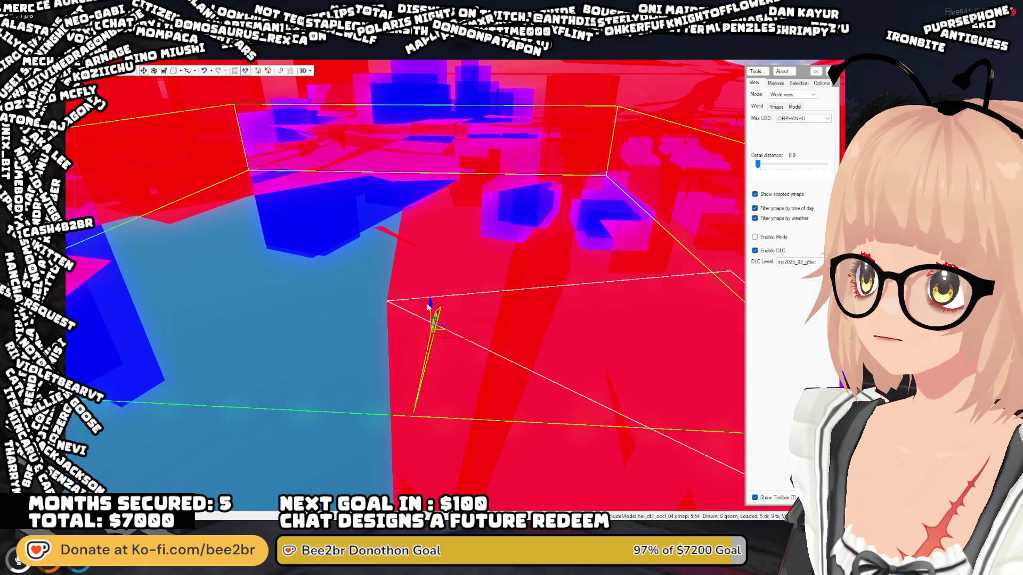
pyautogui.press('w')
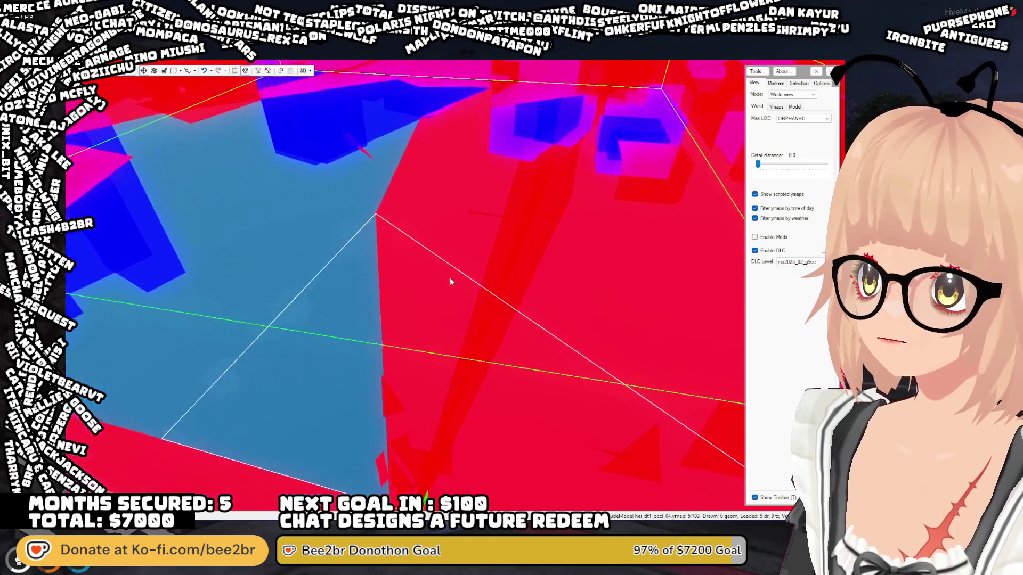
pyautogui.click(575, 348)
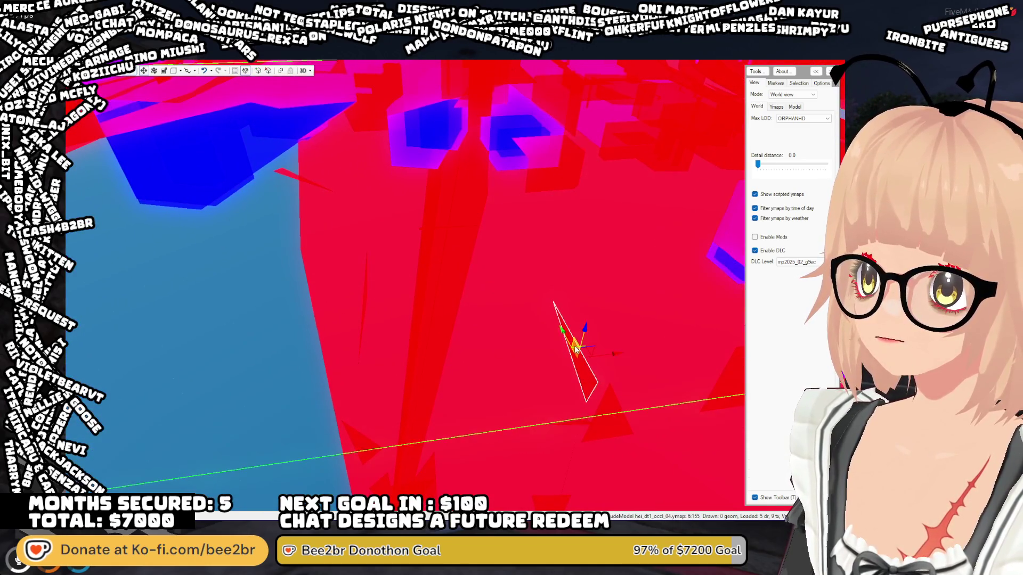
pyautogui.press('Delete')
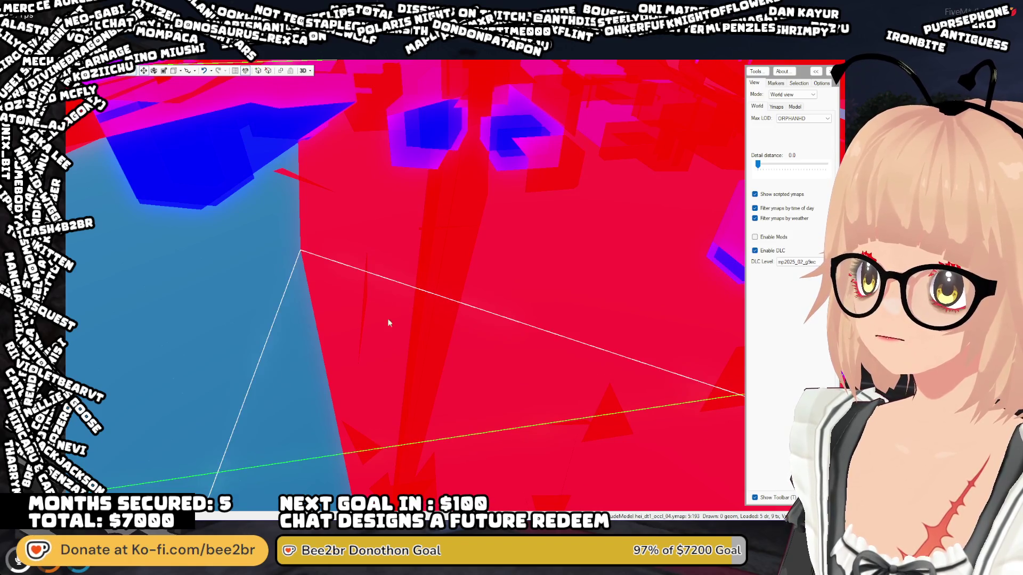
pyautogui.click(367, 267)
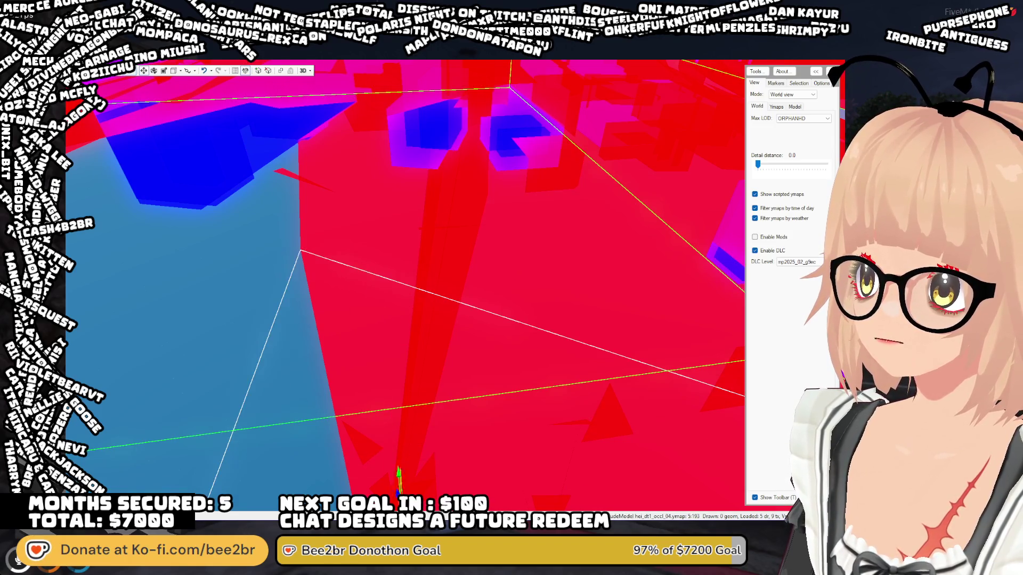
pyautogui.scroll(-5, 449, 346)
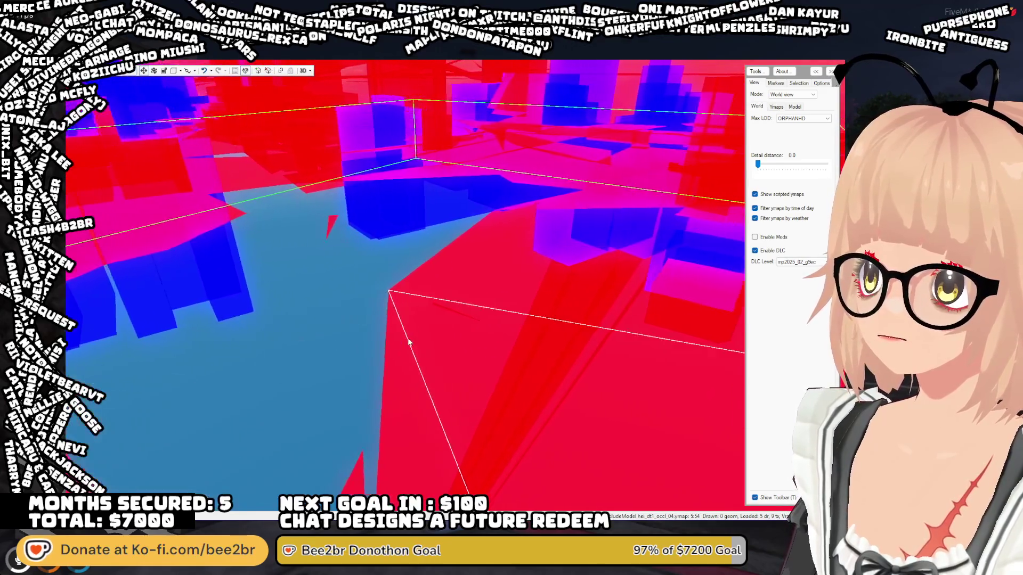
pyautogui.click(438, 305)
pyautogui.press('Delete')
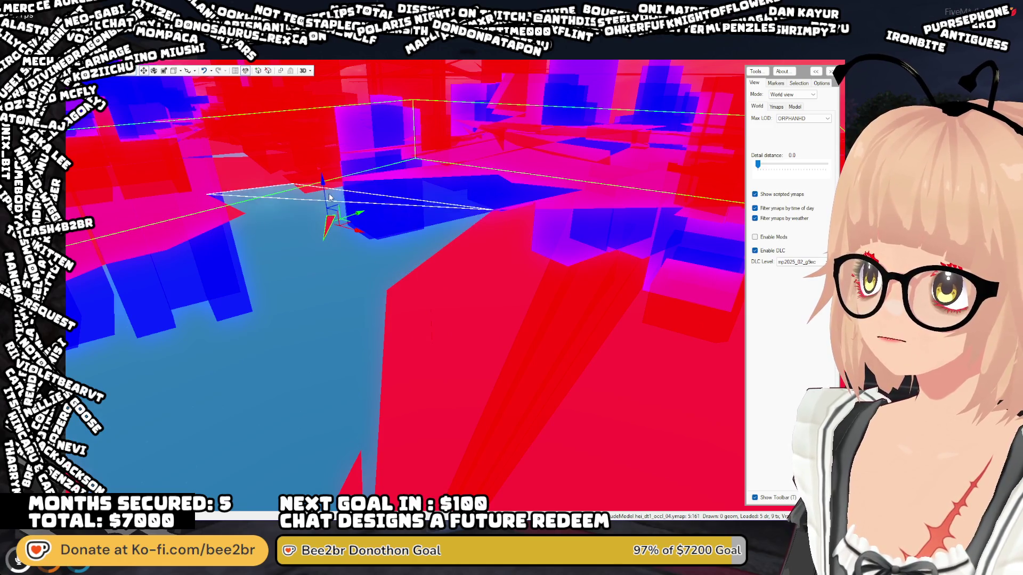
pyautogui.moveTo(442, 390)
pyautogui.mouseDown()
pyautogui.moveTo(385, 392)
pyautogui.moveTo(302, 367)
pyautogui.moveTo(268, 420)
pyautogui.moveTo(258, 396)
pyautogui.moveTo(182, 389)
pyautogui.moveTo(316, 439)
pyautogui.moveTo(371, 423)
pyautogui.moveTo(368, 433)
pyautogui.moveTo(314, 440)
pyautogui.moveTo(322, 423)
pyautogui.moveTo(418, 408)
pyautogui.moveTo(708, 231)
pyautogui.moveTo(762, 169)
pyautogui.mouseUp()
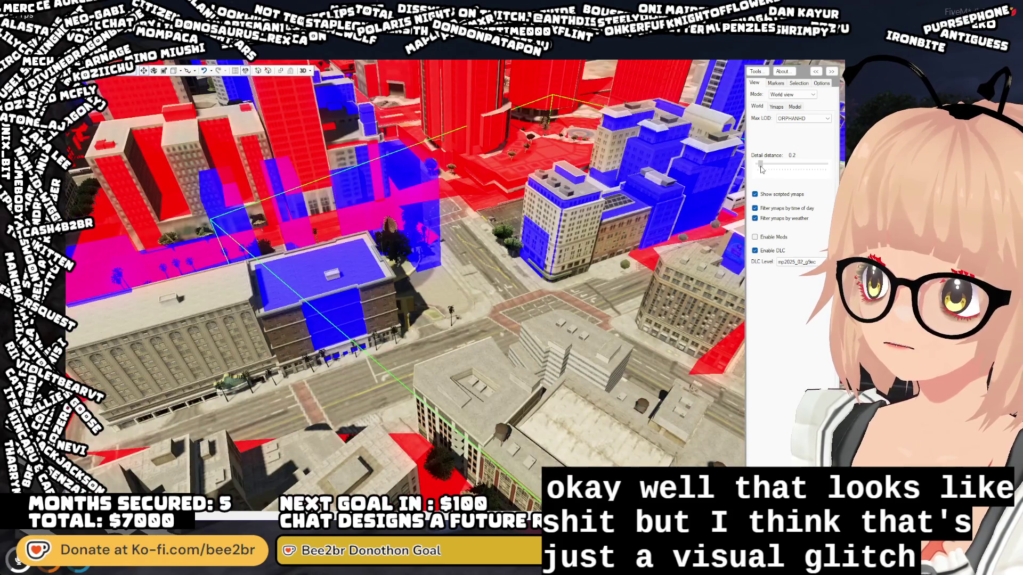
pyautogui.scroll(5, 458, 266)
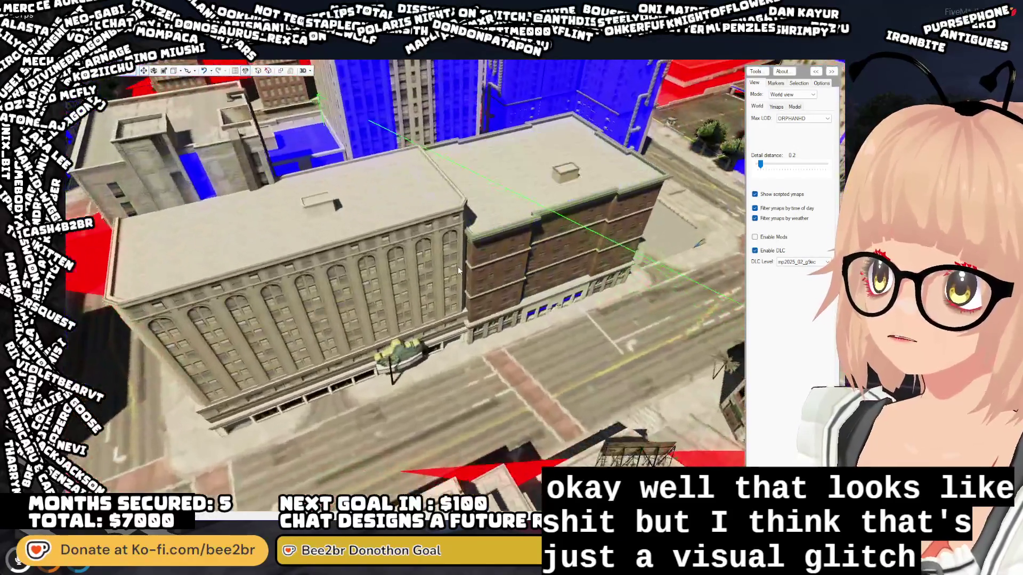
pyautogui.scroll(-5, 458, 267)
pyautogui.moveTo(458, 266); pyautogui.dragTo(686, 261)
pyautogui.scroll(5, 686, 261)
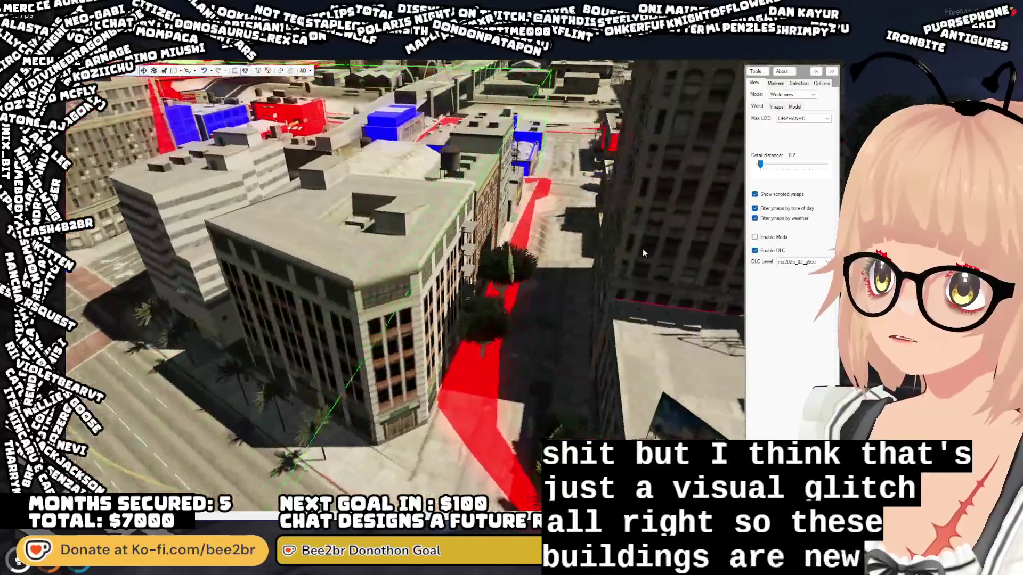
pyautogui.scroll(-5, 688, 256)
pyautogui.moveTo(760, 164); pyautogui.dragTo(757, 164)
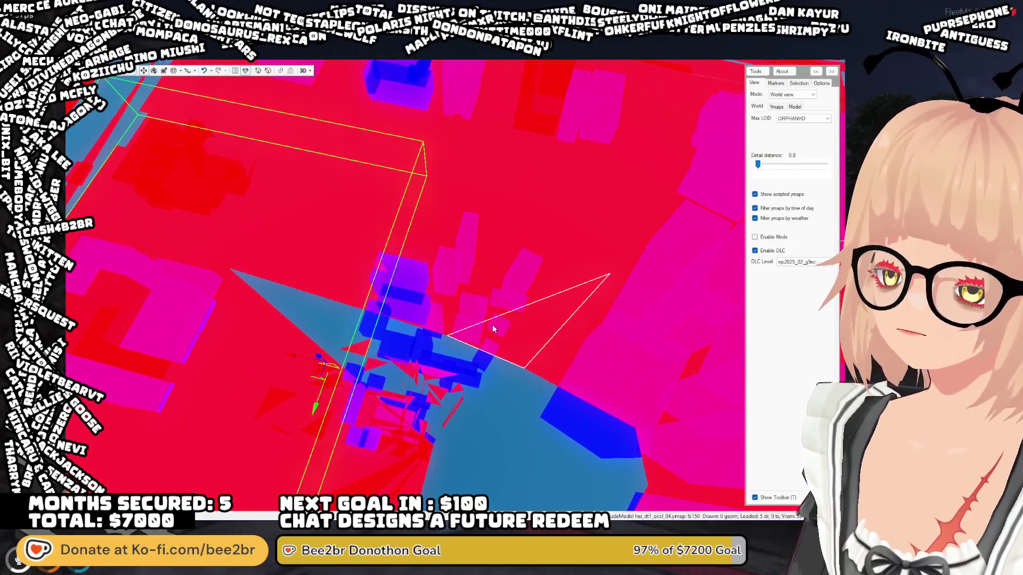
pyautogui.scroll(2, 472, 321)
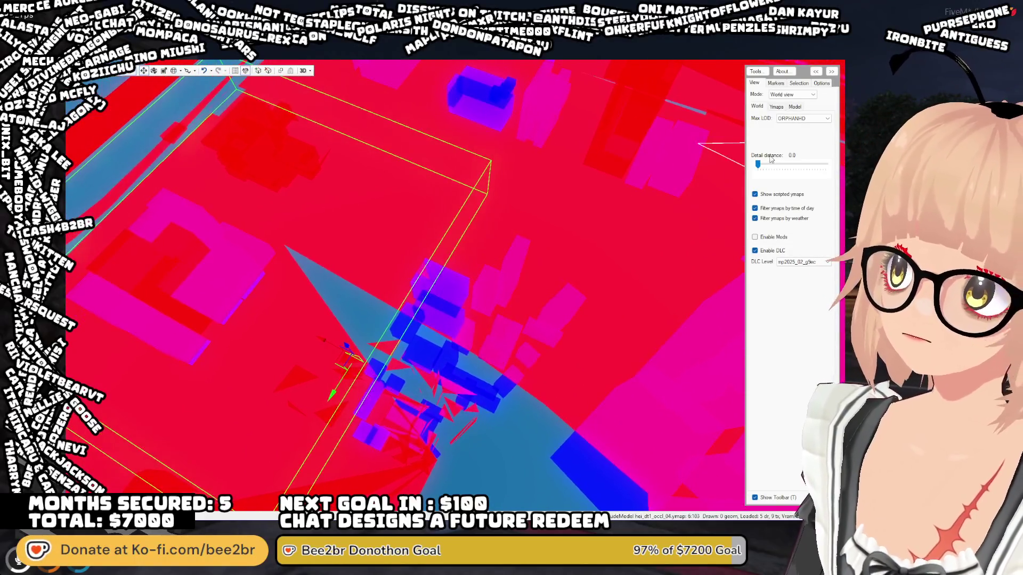
pyautogui.moveTo(759, 165); pyautogui.dragTo(762, 165)
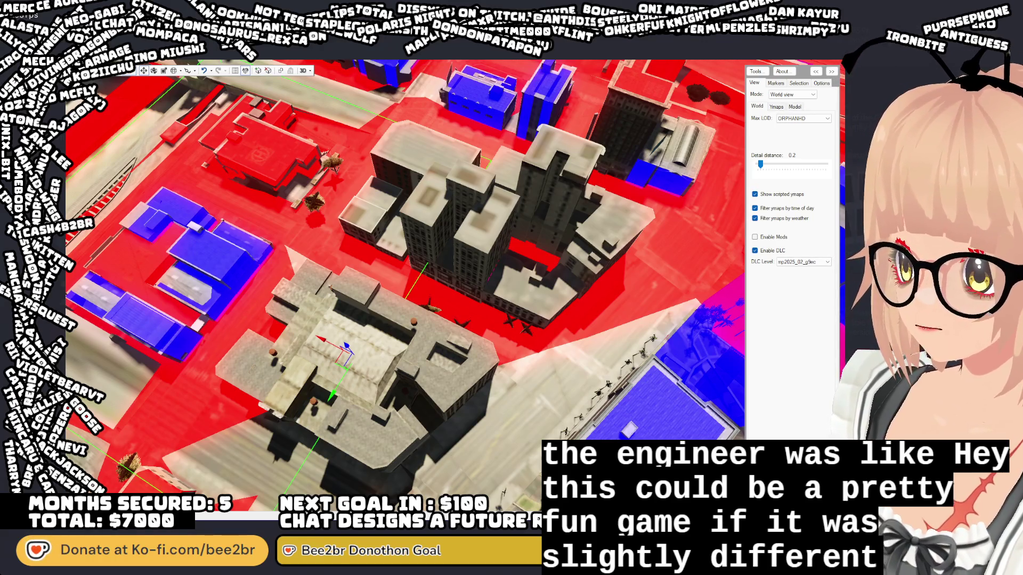
# - Alt+Tab from CodeWalker to FiveM to reach the spawn selector
pyautogui.hotkey('alt', 'Tab')
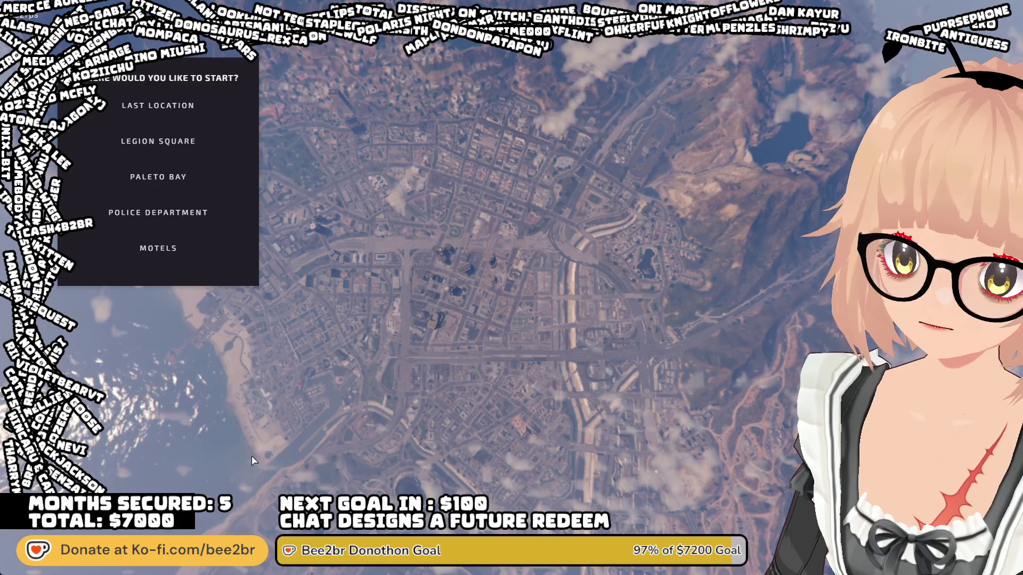
# - Choose Last Location in the spawn menu and confirm it
pyautogui.click(192, 105)
pyautogui.click(158, 292)
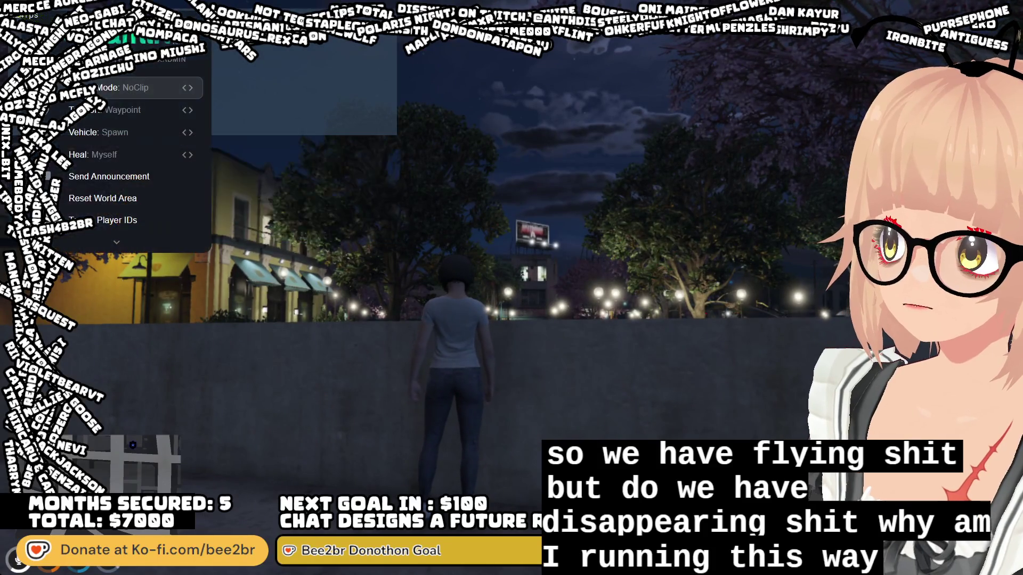
# - Turn on NoClip free flight and fly forward over the wall to the police department
pyautogui.press('Return')
pyautogui.press('w')
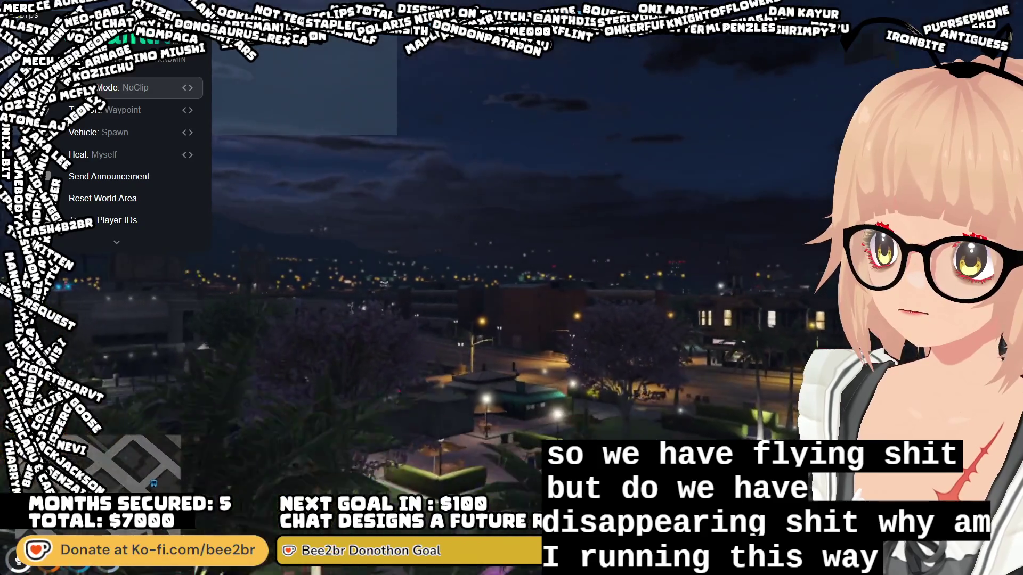
pyautogui.press('w')
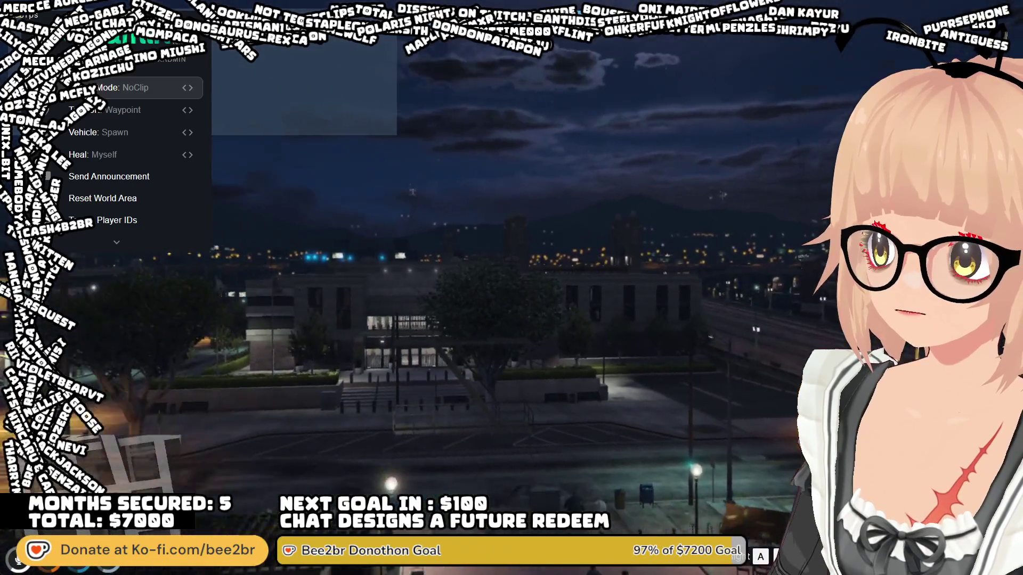
pyautogui.press('w')
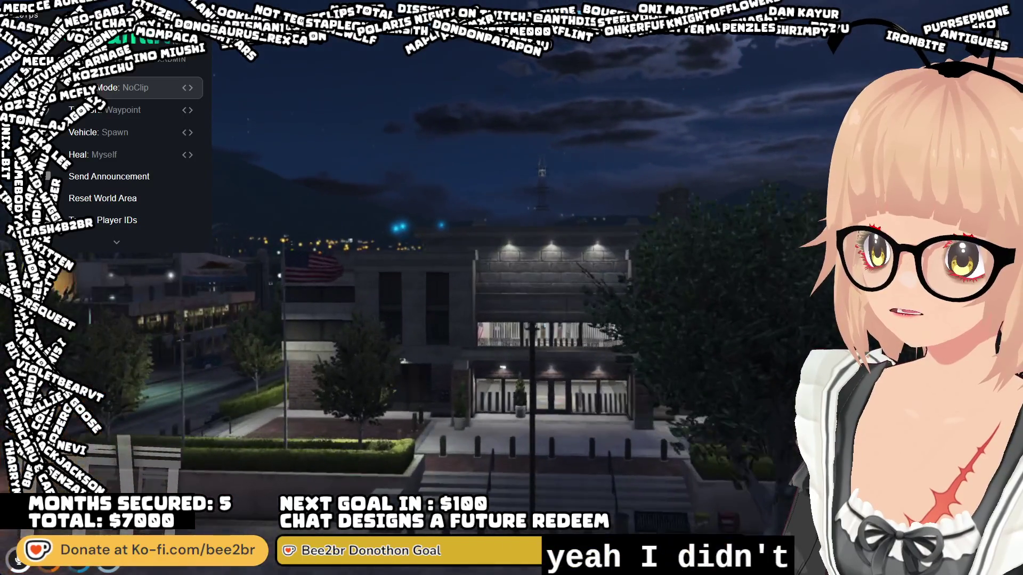
pyautogui.press('w')
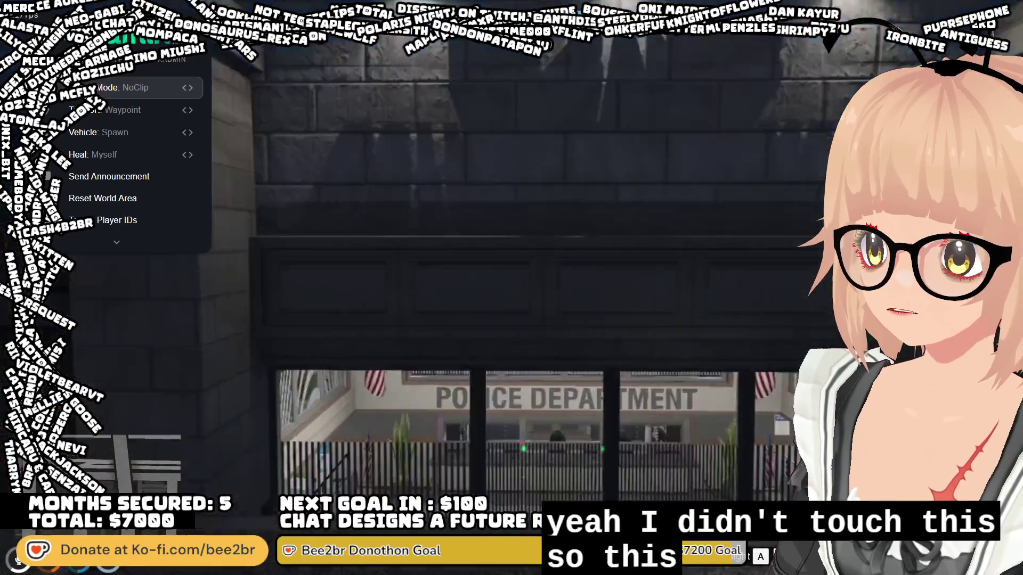
# - Pull back above the lit park, then swoop down and sideways to check the buildings
pyautogui.press('s')
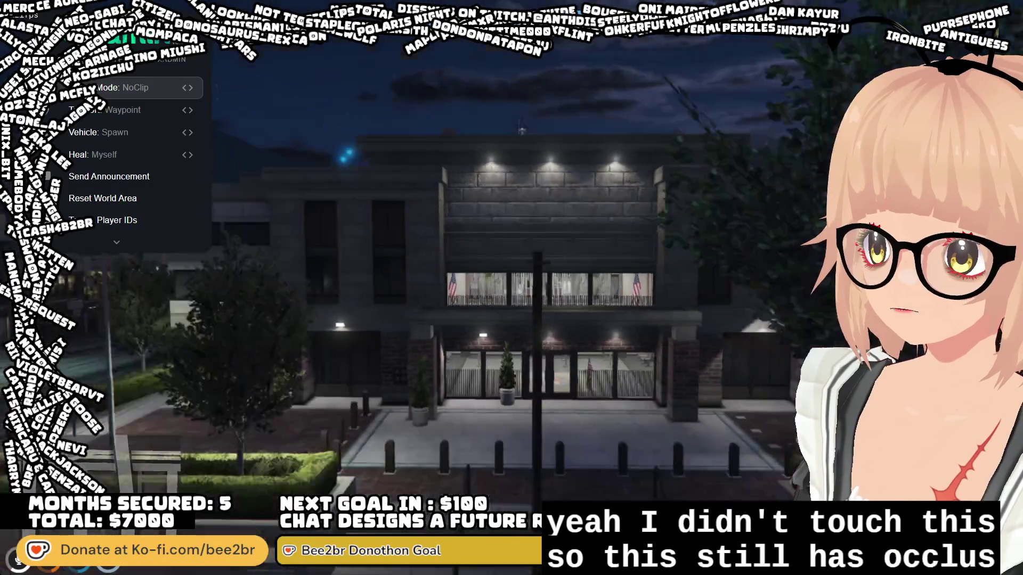
pyautogui.press('s')
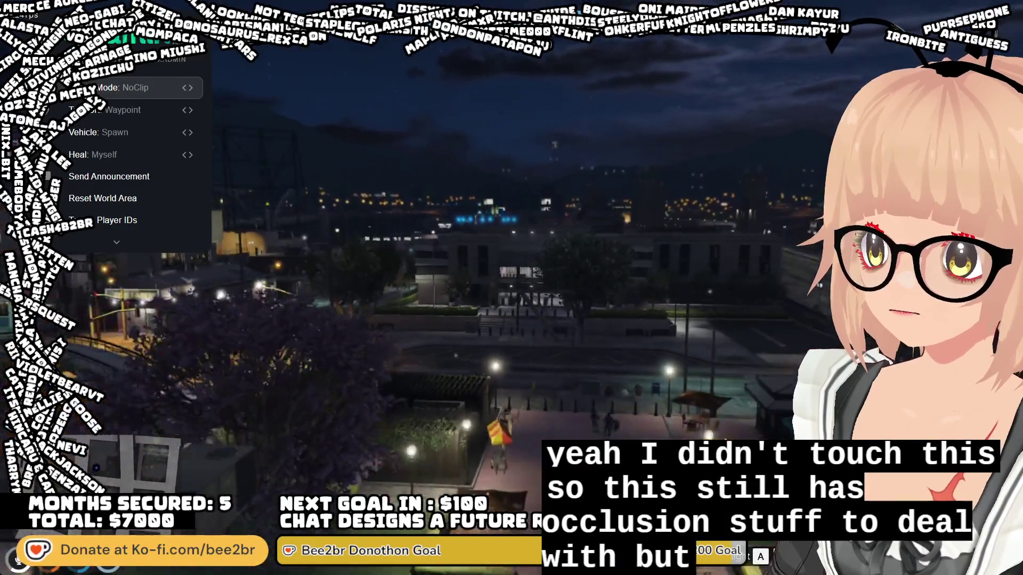
pyautogui.press('s')
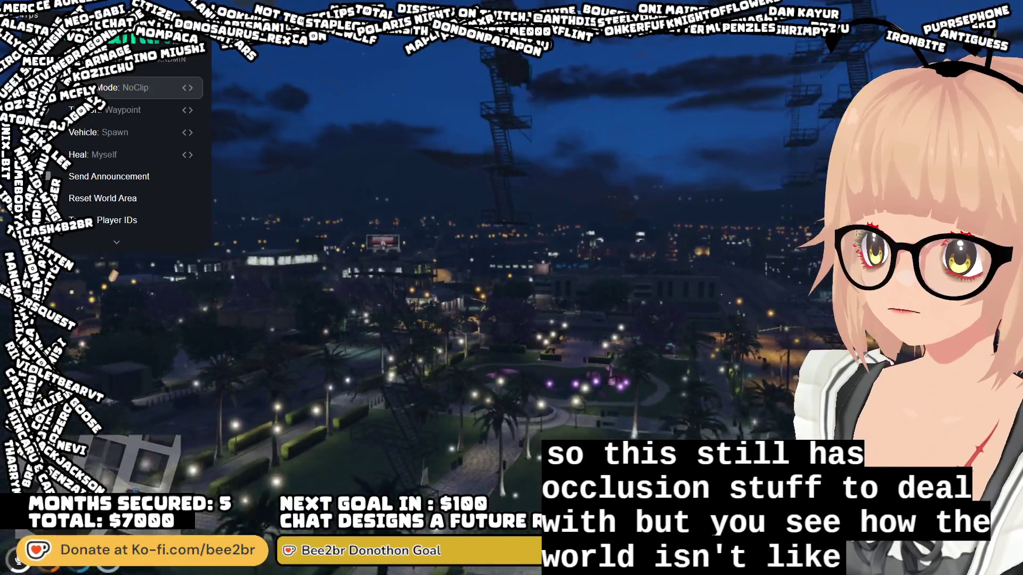
pyautogui.press('s')
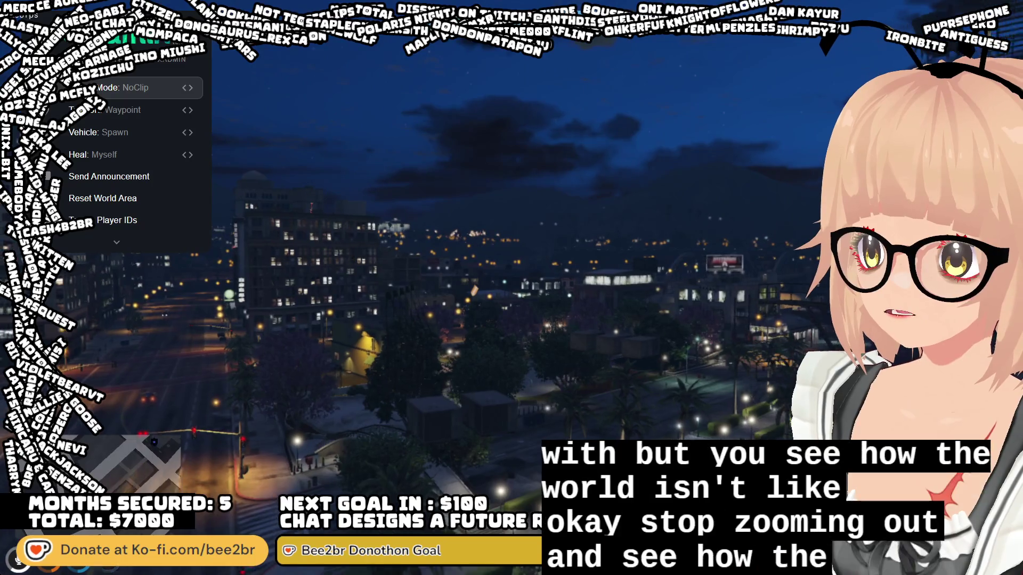
pyautogui.press('w')
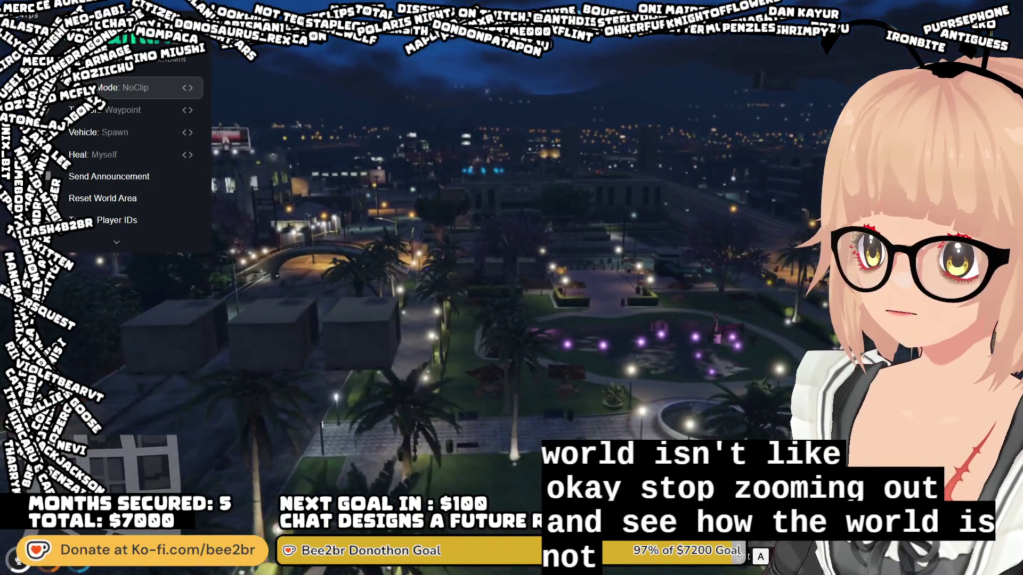
pyautogui.press('d')
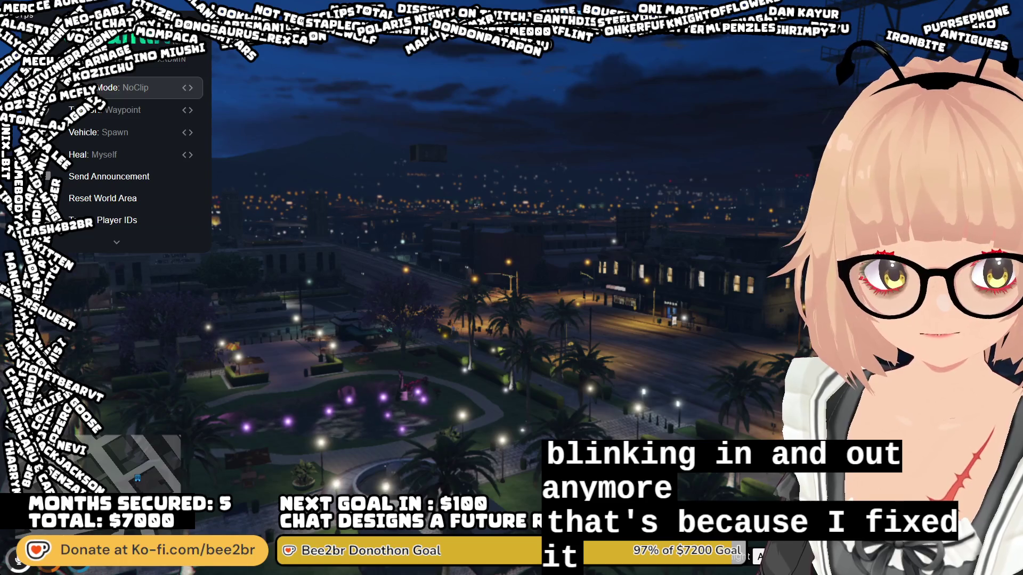
# - Sink through the park lawn below the map to view the floating occluder blocks
pyautogui.press('w')
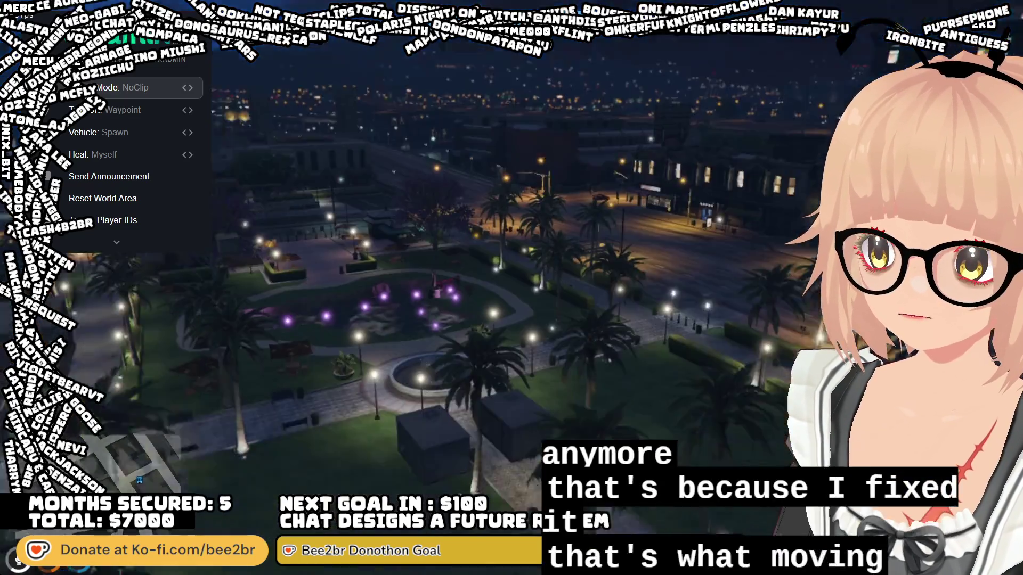
pyautogui.press('w')
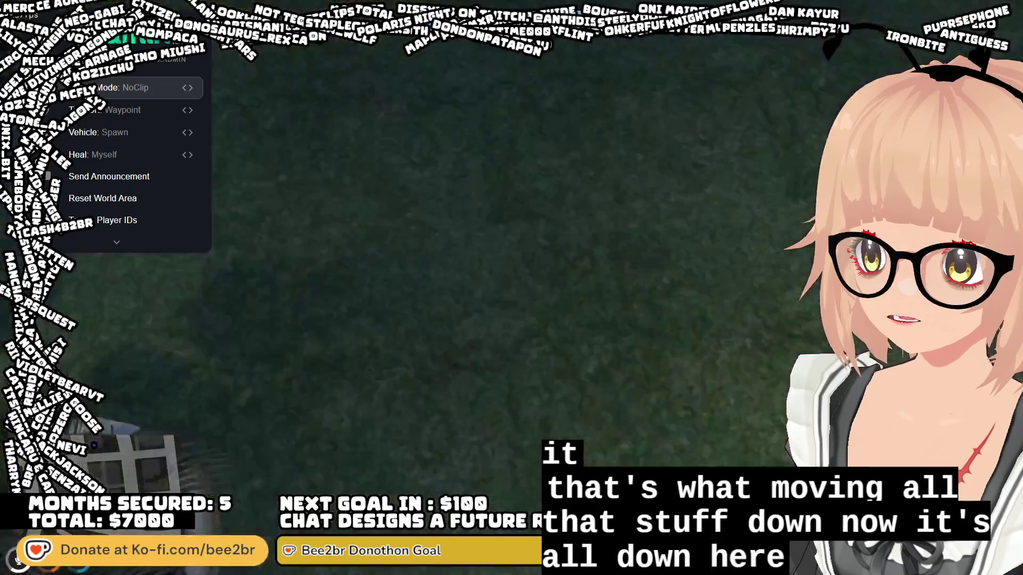
pyautogui.press('w')
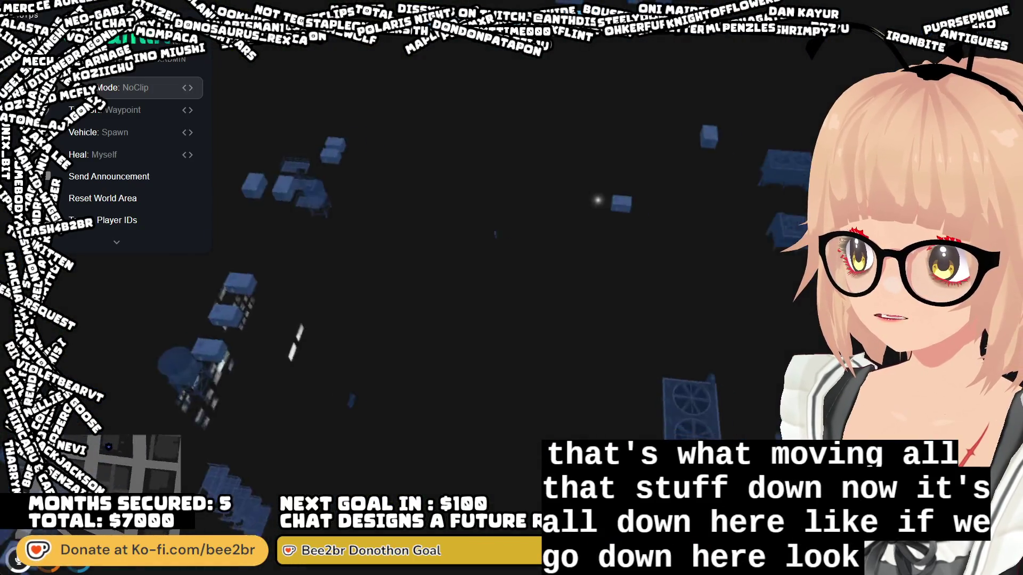
pyautogui.press('w')
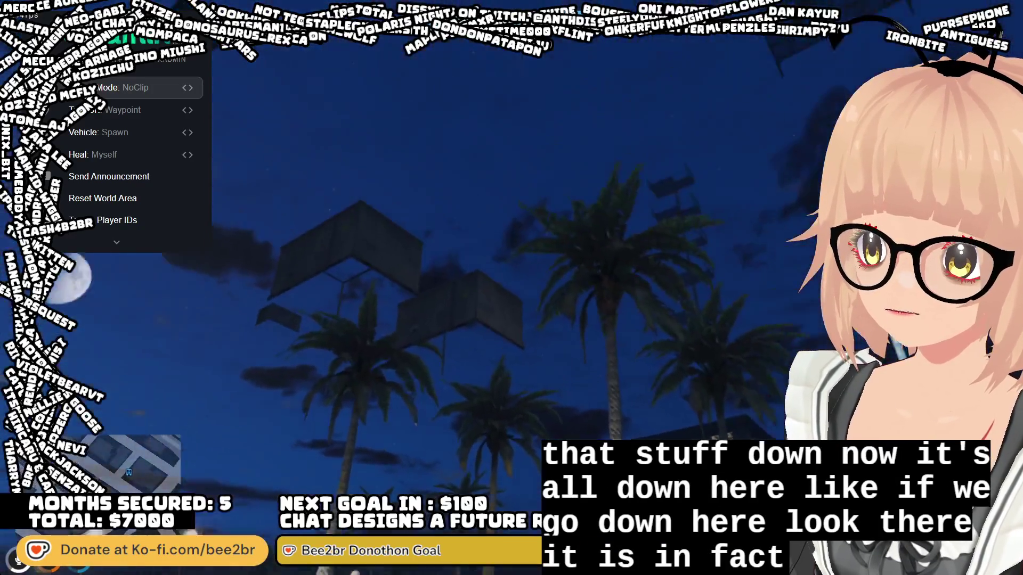
pyautogui.press('w')
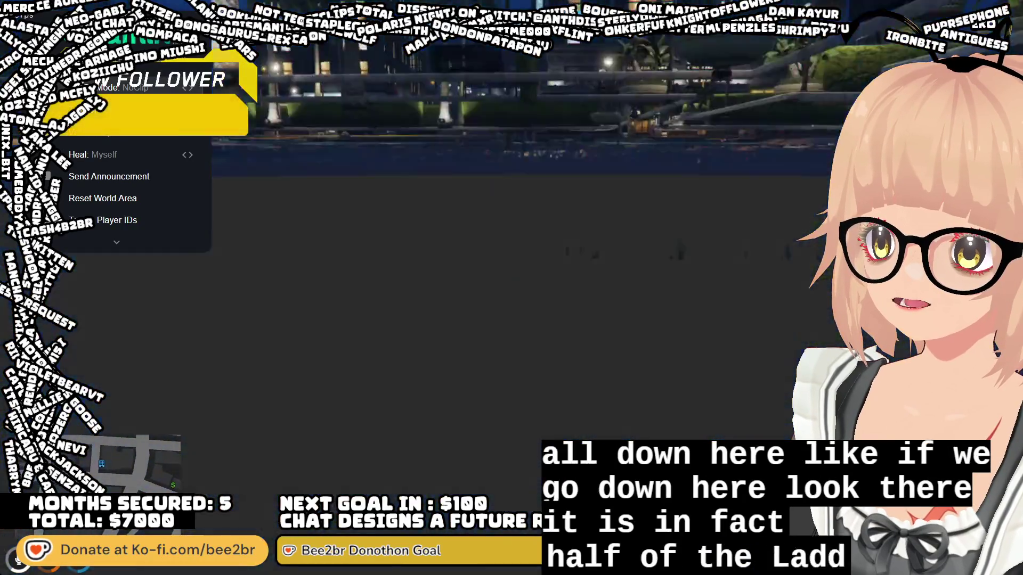
pyautogui.press('w')
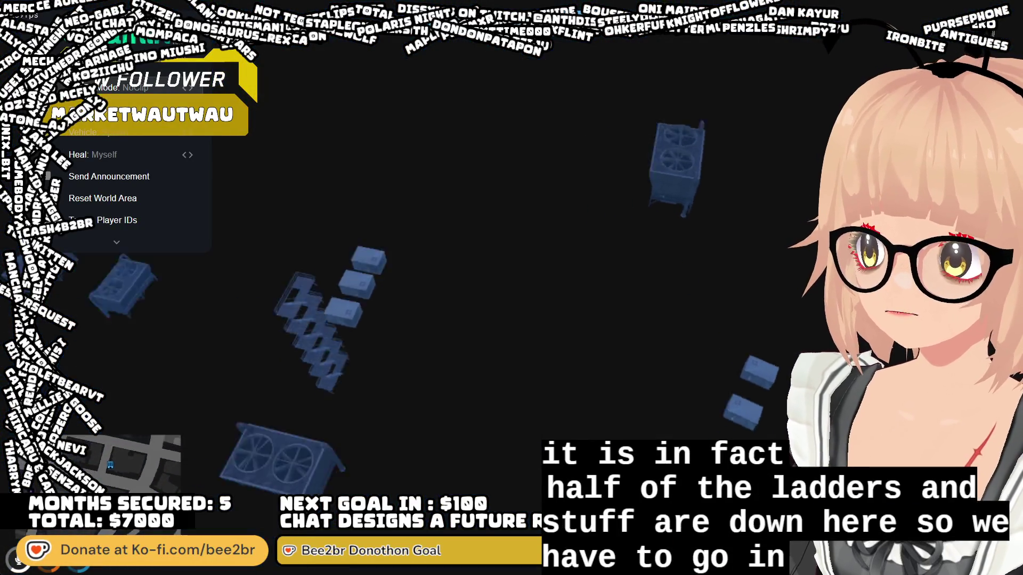
pyautogui.press('w')
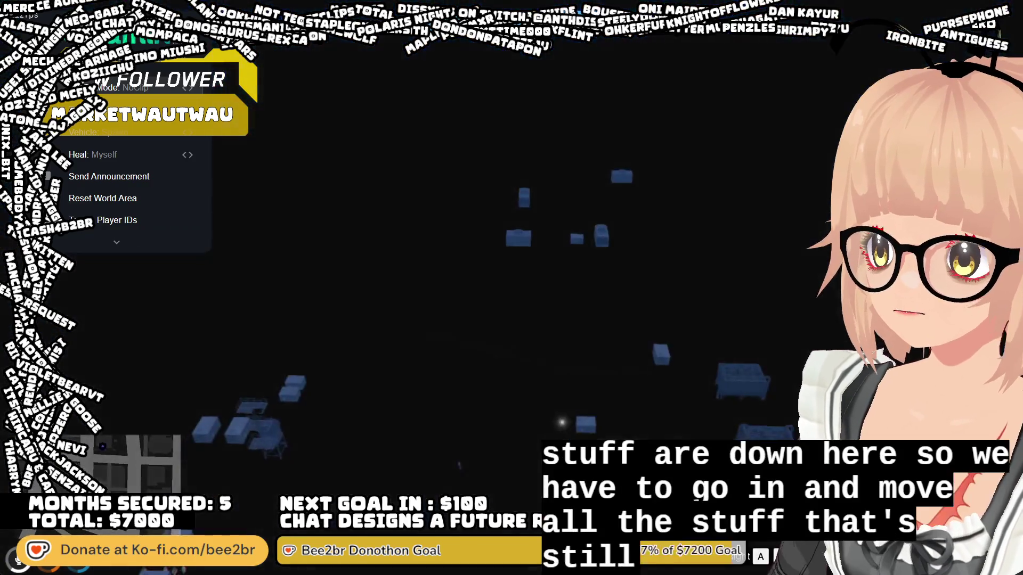
# - Drift among the underground blocks, then fly back up to face the lit hotel
pyautogui.press('a')
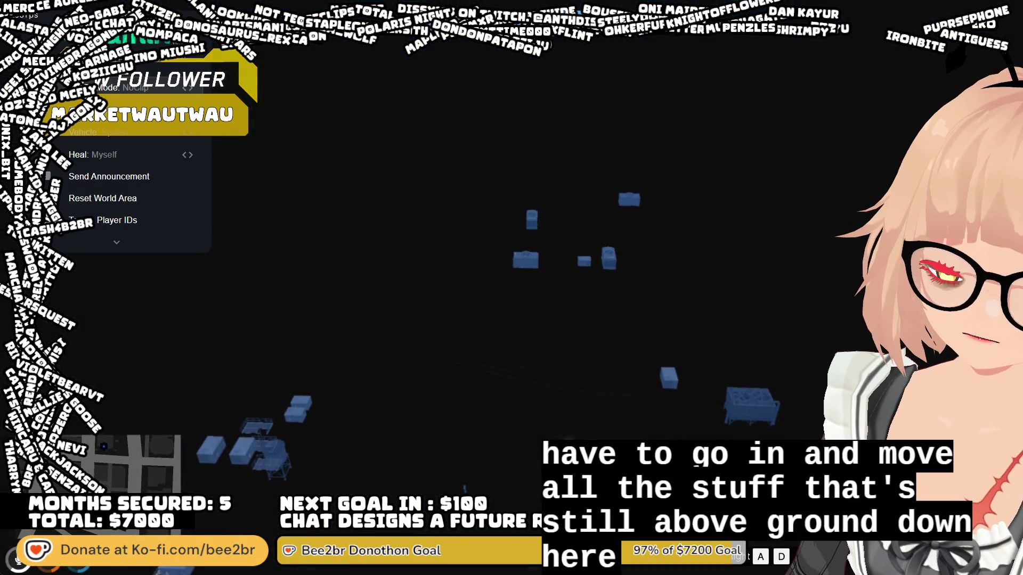
pyautogui.press('a')
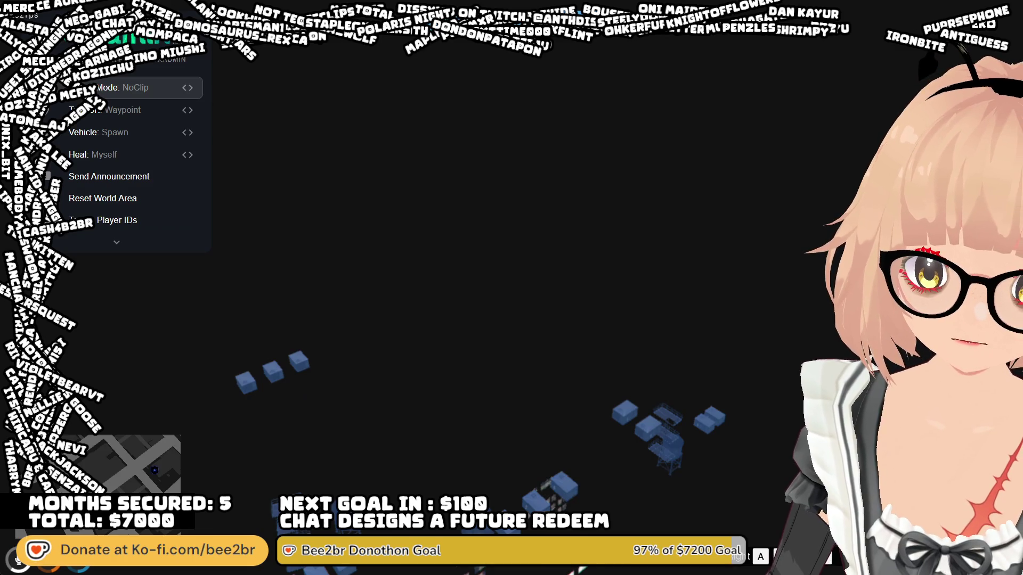
pyautogui.press('d')
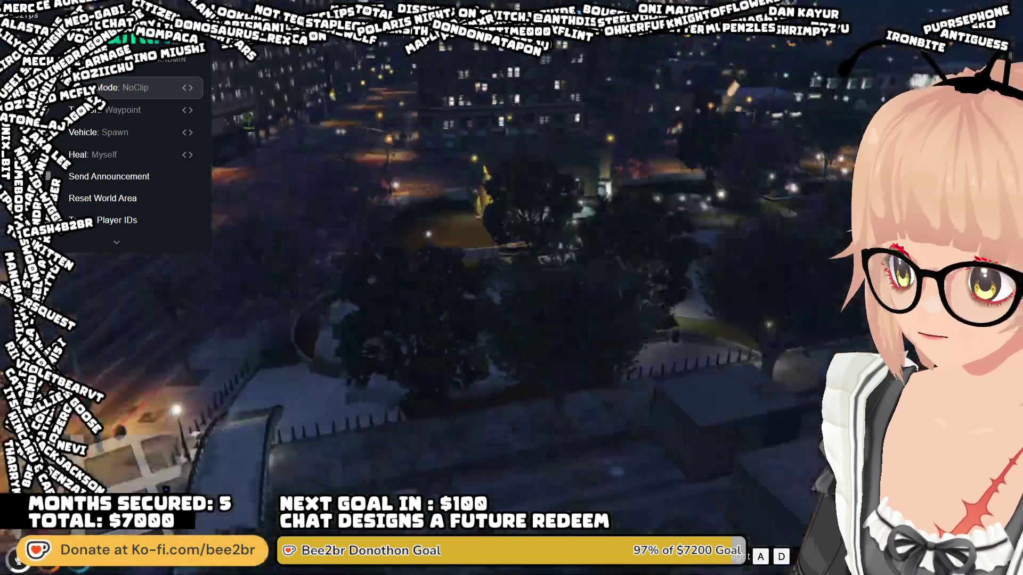
pyautogui.press('w')
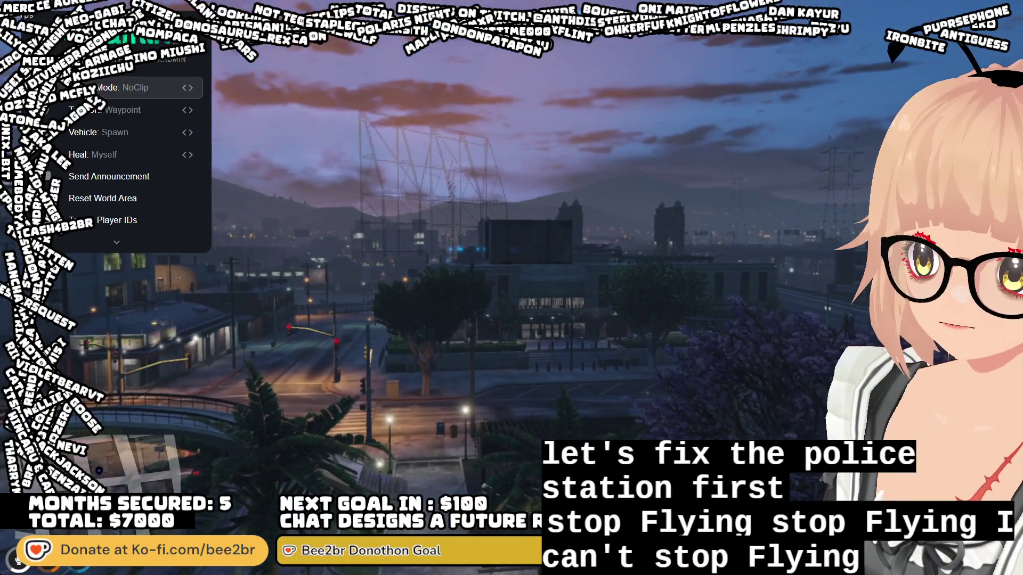
# - Open the FiveM client console with F8 over the police station view
pyautogui.press('F8')
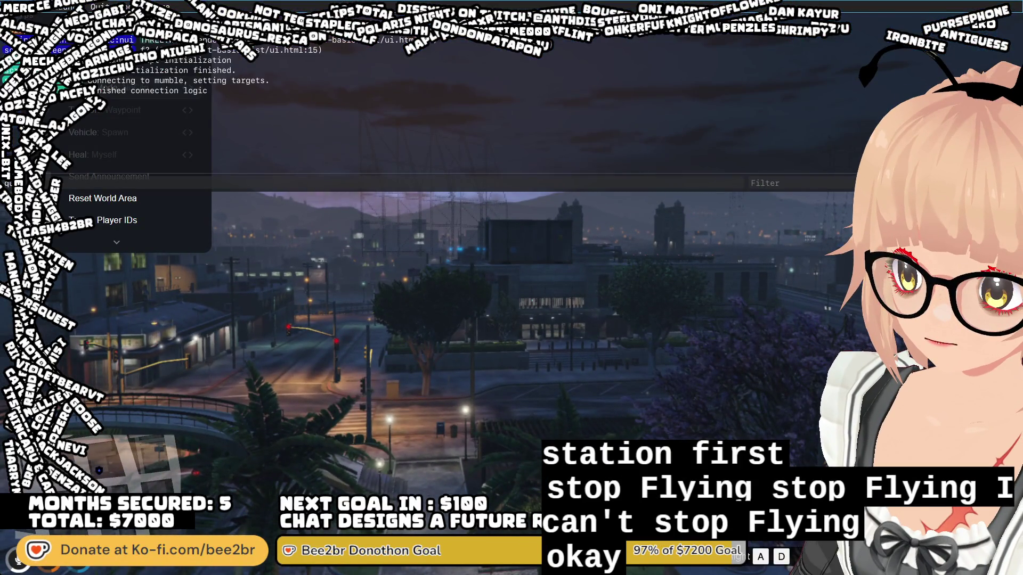